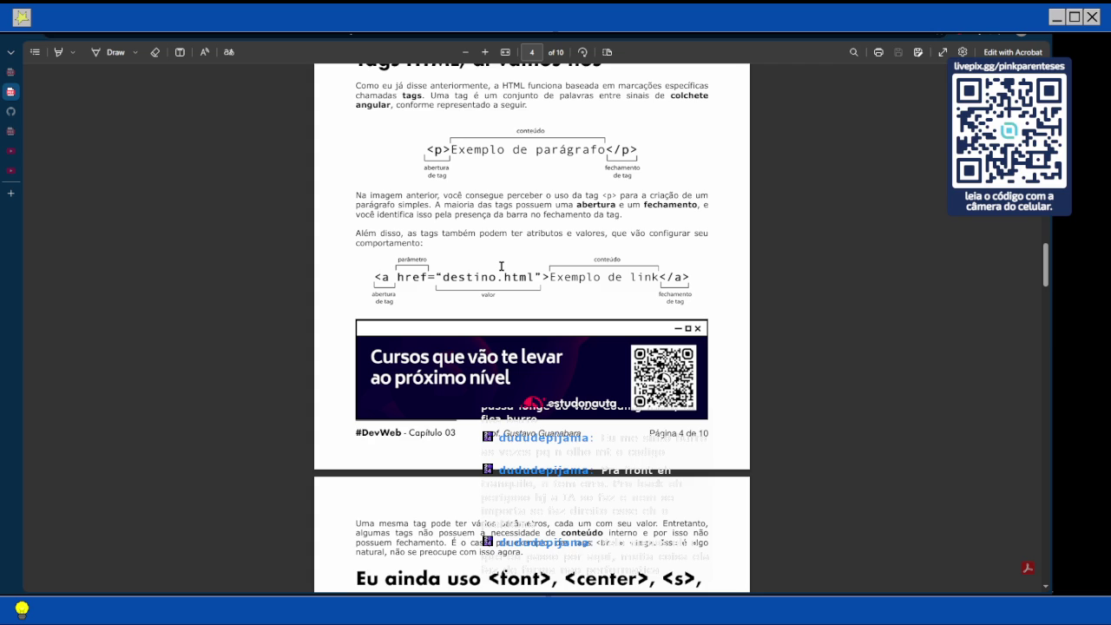
# In the HTML notes, add an indented bullet 'title tag is the content of the h1 tag' under title tag.
pyautogui.moveTo(1049, 347)
pyautogui.click(1051, 221)
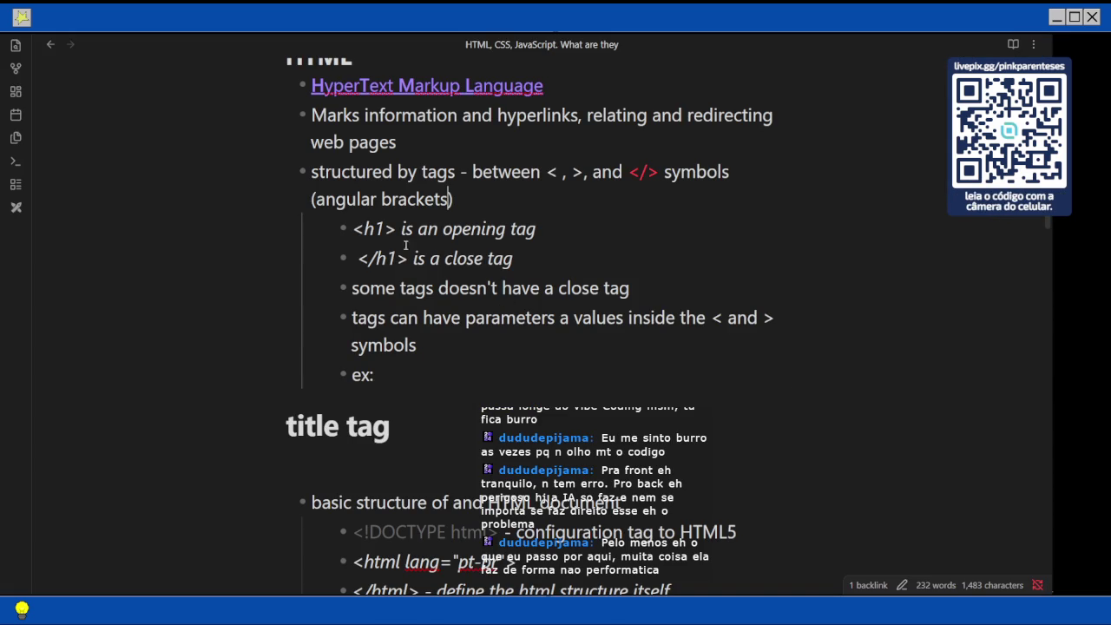
pyautogui.click(400, 422)
pyautogui.click(411, 449)
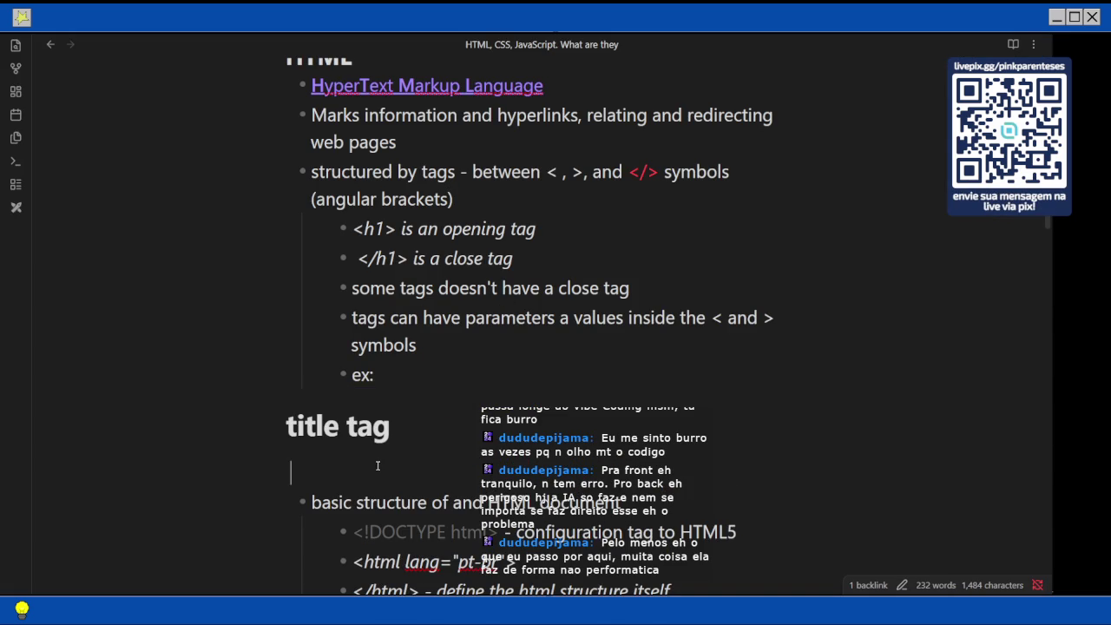
pyautogui.write('-')
pyautogui.press('Tab')
pyautogui.write('ti')
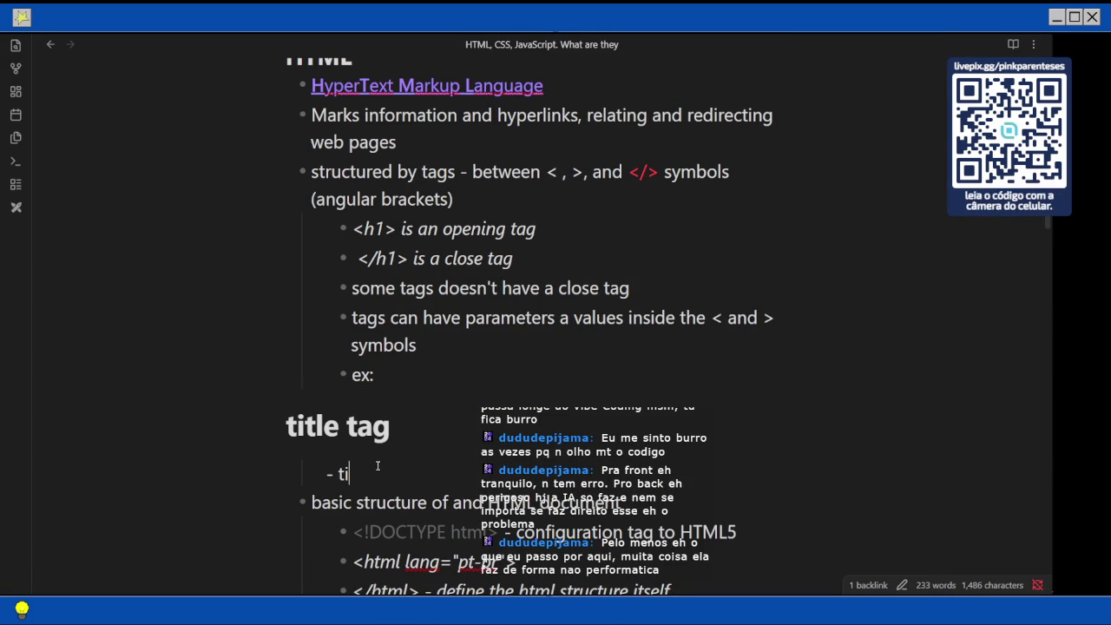
pyautogui.write('tle tag in')
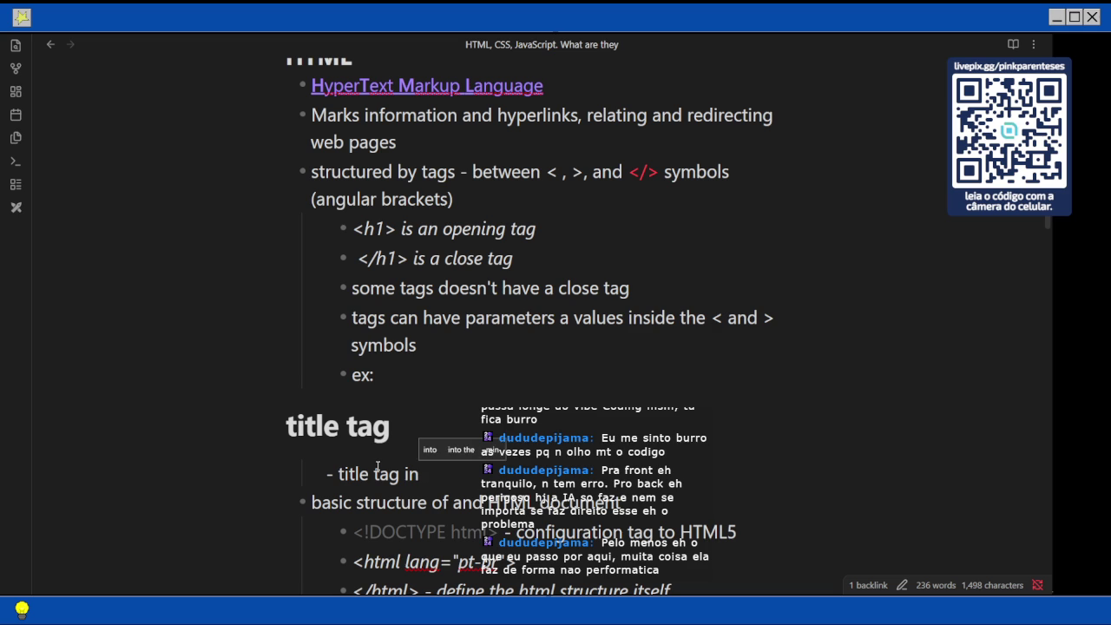
pyautogui.press('BackSpace')
pyautogui.write('s the content')
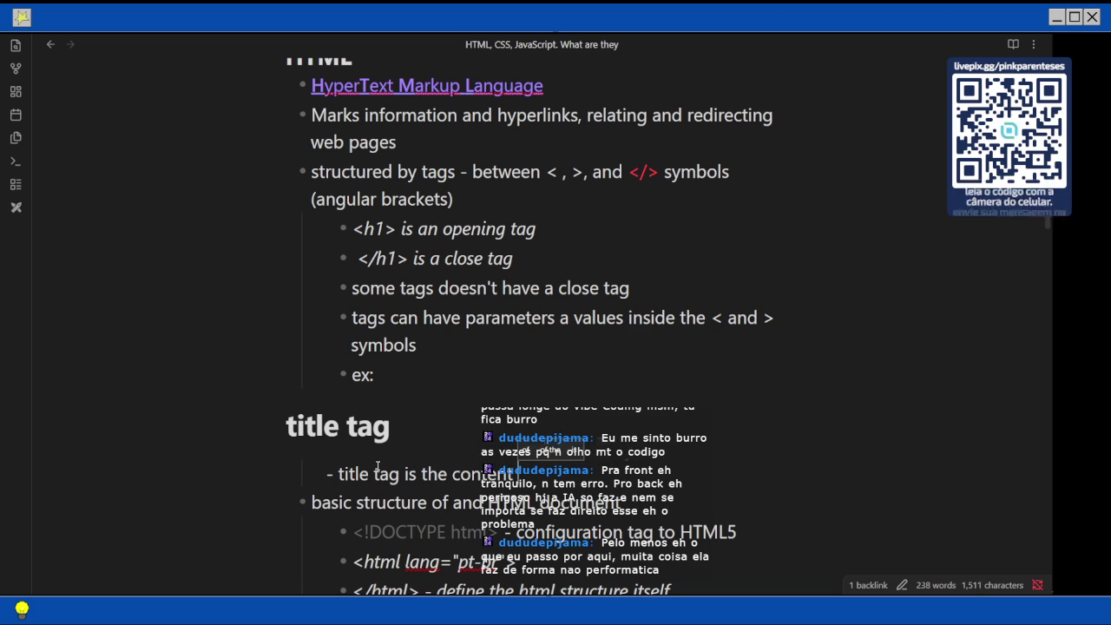
pyautogui.write(' of the h1 tag')
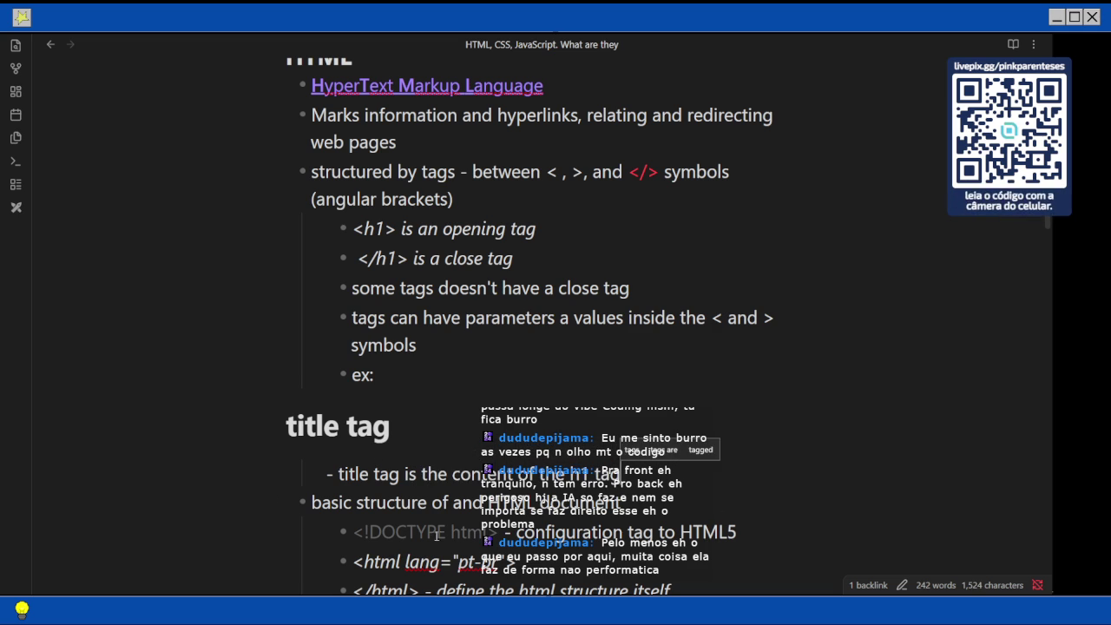
# Make the new bullet bold with ** markers, start a fresh bullet below, and return to the PDF.
pyautogui.click(339, 474)
pyautogui.write('**')
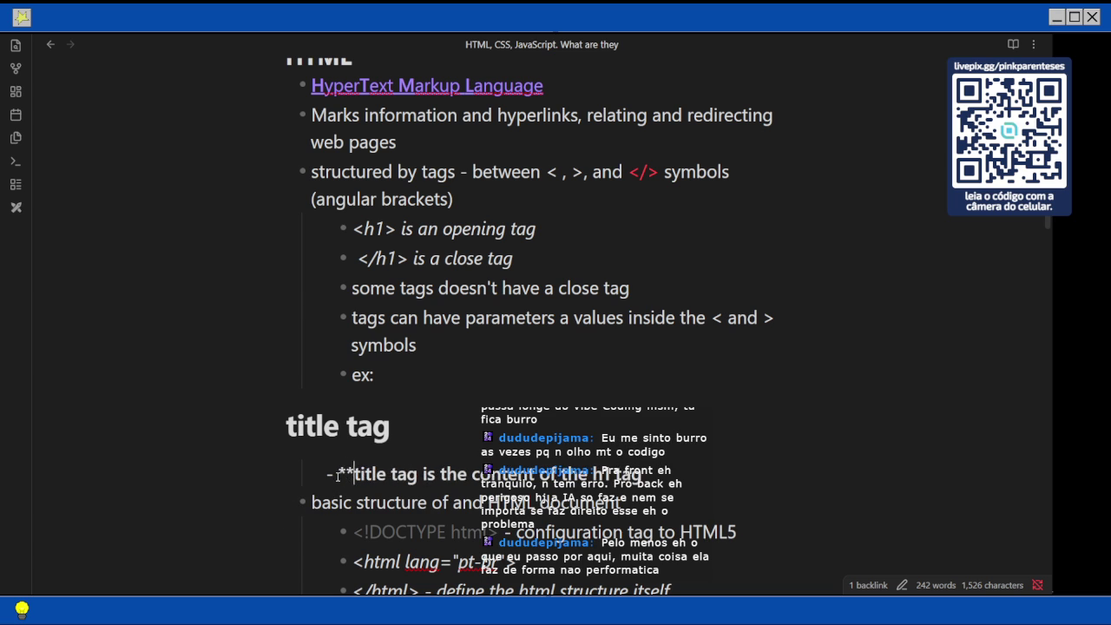
pyautogui.write('**')
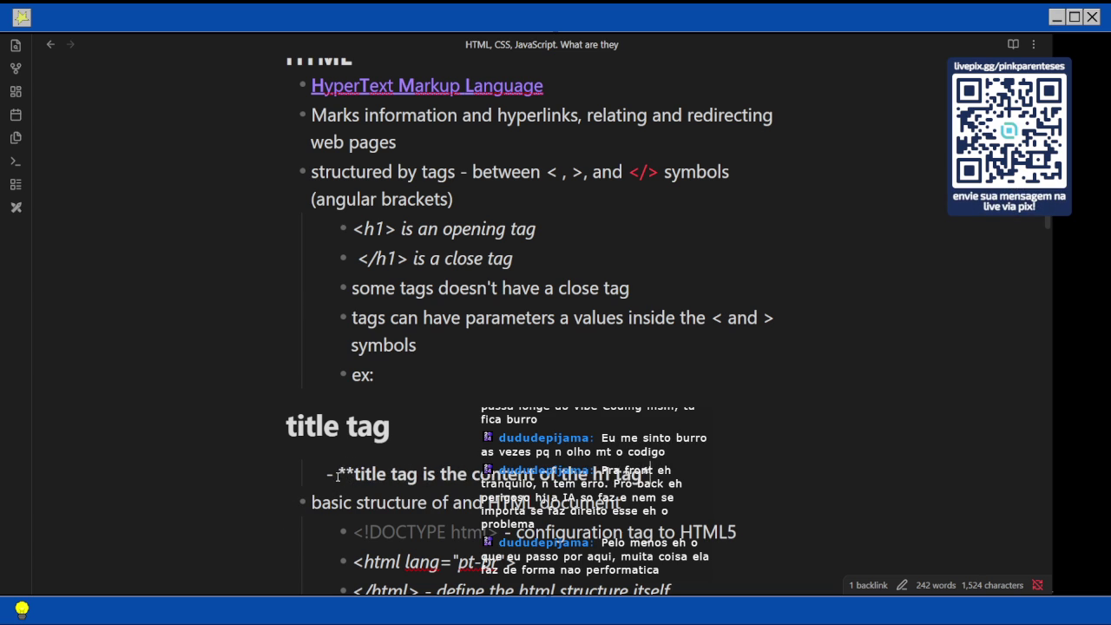
pyautogui.click(561, 495)
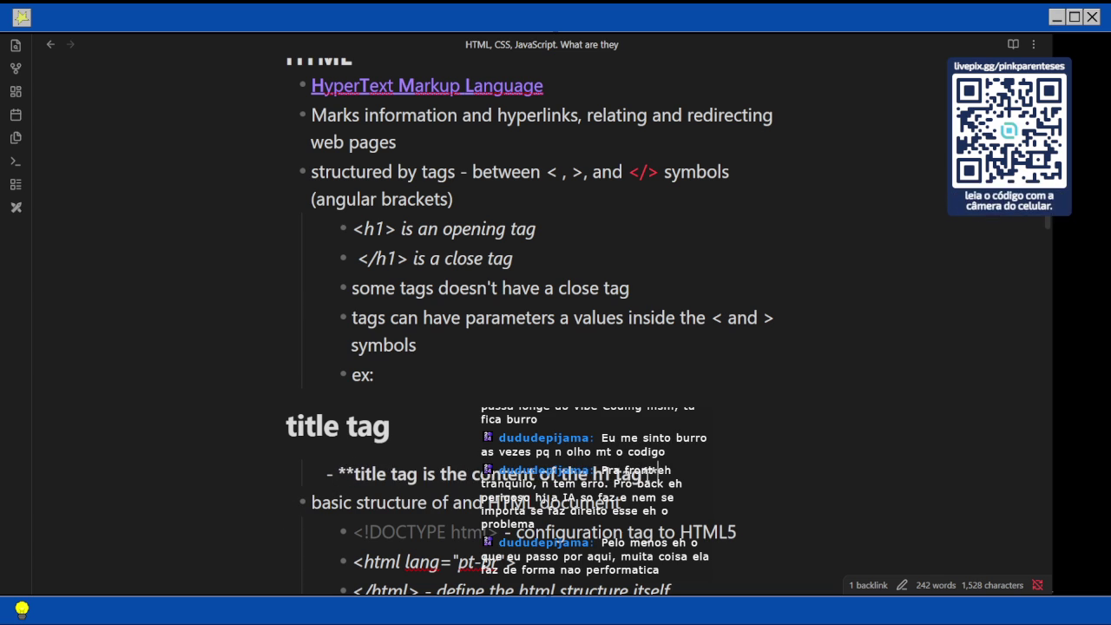
pyautogui.press('Return')
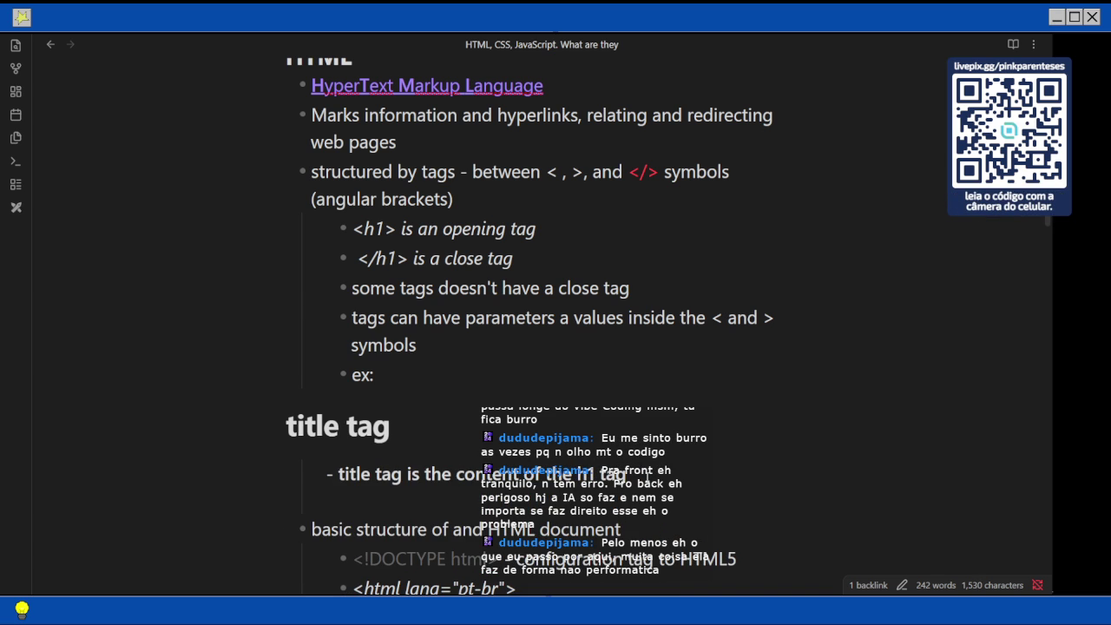
pyautogui.click(1028, 228)
# Scroll the Chapter 03 PDF down to page 5 on obsolete tags and CSS selectors.
pyautogui.scroll(-3, 560, 365)
pyautogui.scroll(-1, 560, 364)
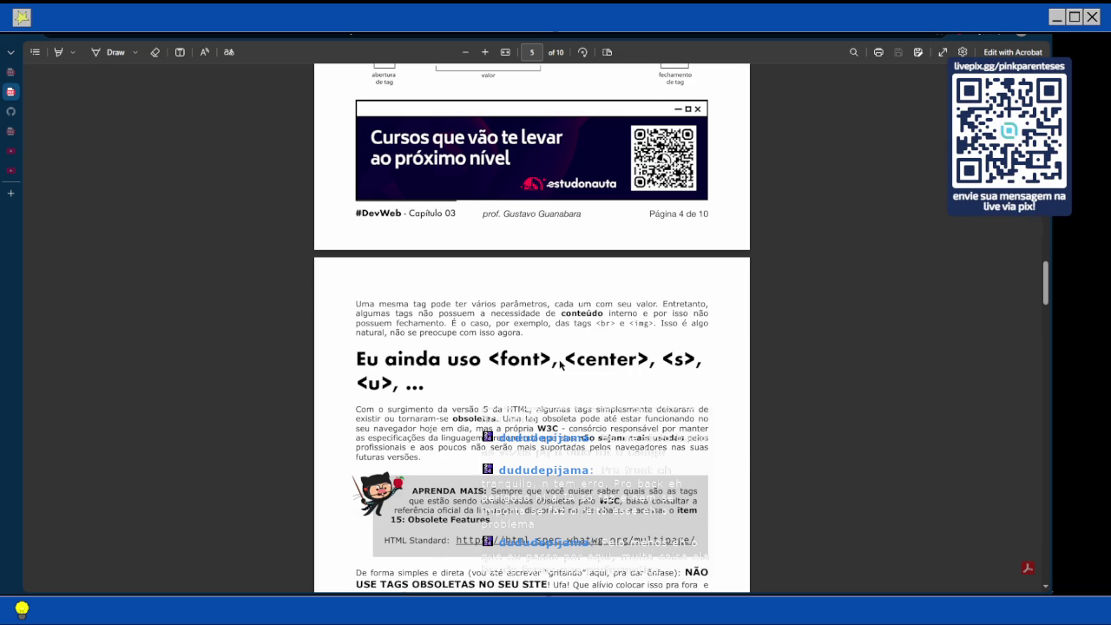
pyautogui.scroll(-1, 560, 366)
pyautogui.scroll(-2, 560, 366)
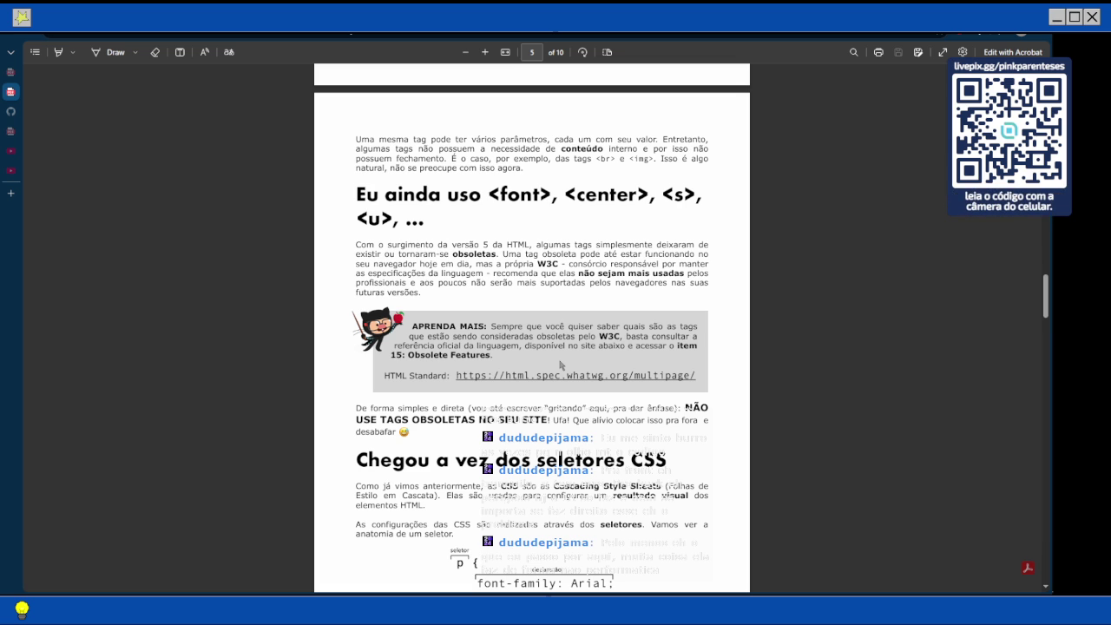
# Scroll on to page 6, past the selector's three declarations to the basic HTML document structure.
pyautogui.scroll(-2, 560, 366)
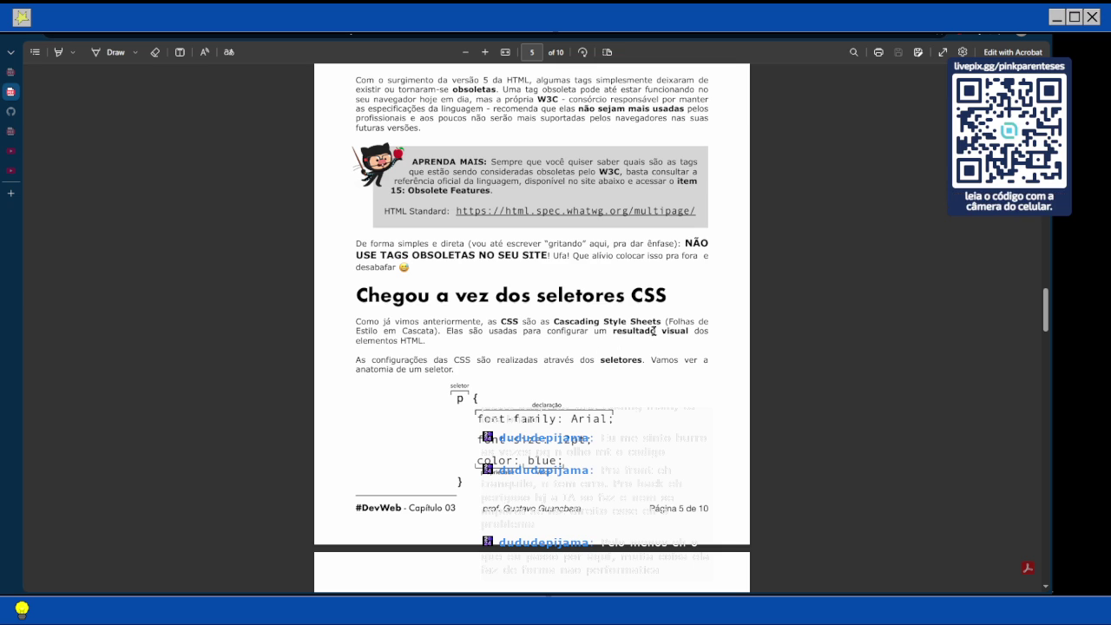
pyautogui.scroll(-1, 620, 353)
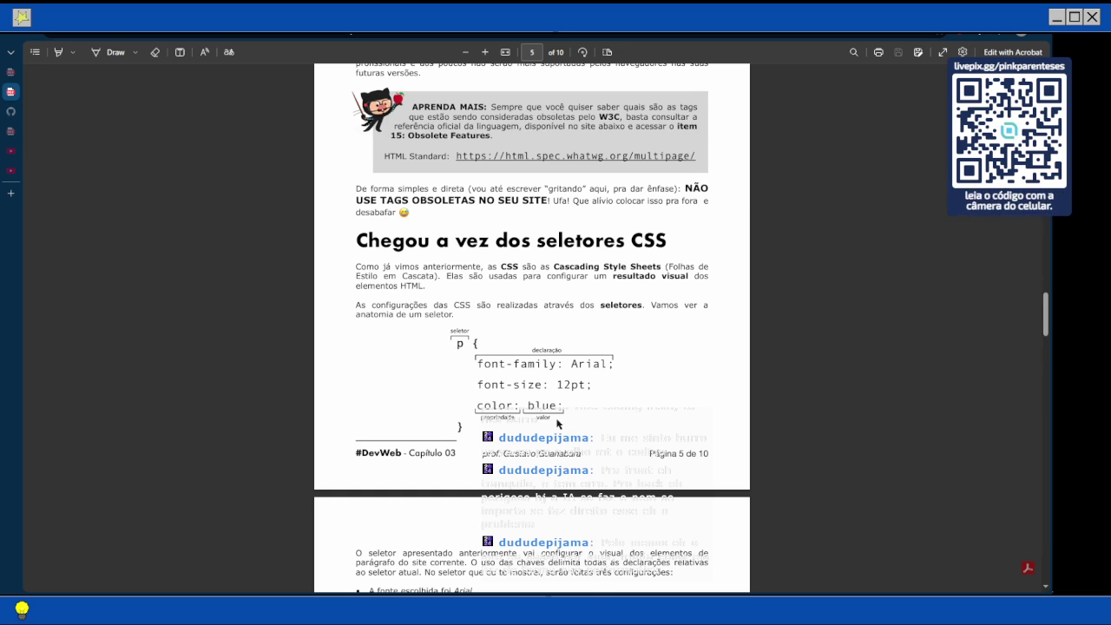
pyautogui.scroll(-4, 557, 424)
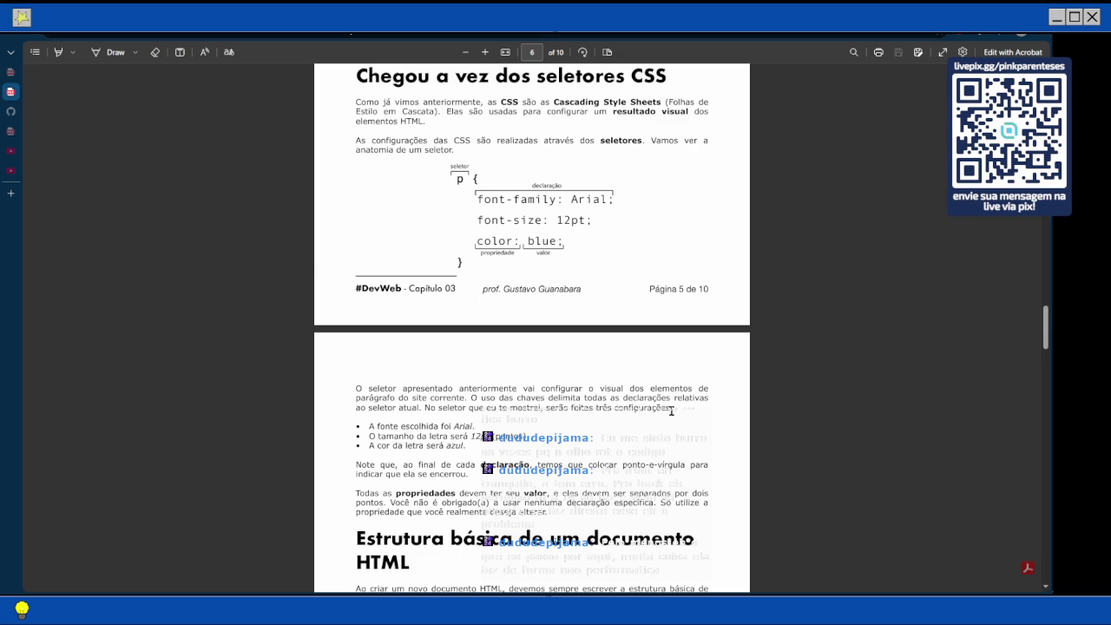
pyautogui.scroll(-1, 671, 411)
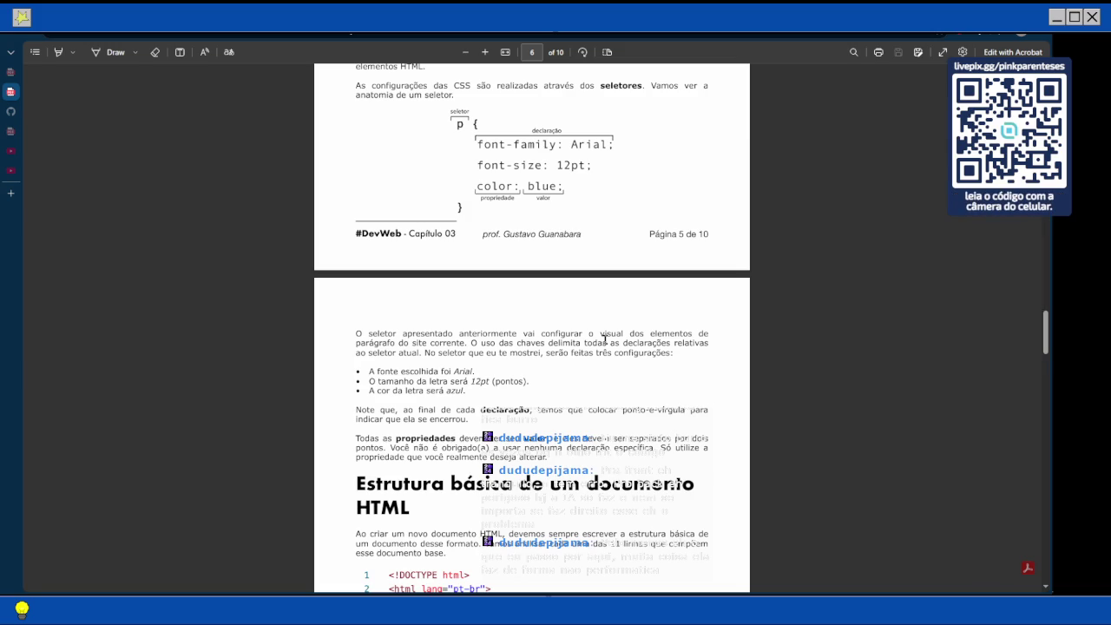
# Scroll through the 11-line HTML document listing to its line-by-line explanations on page 7.
pyautogui.scroll(-1, 602, 345)
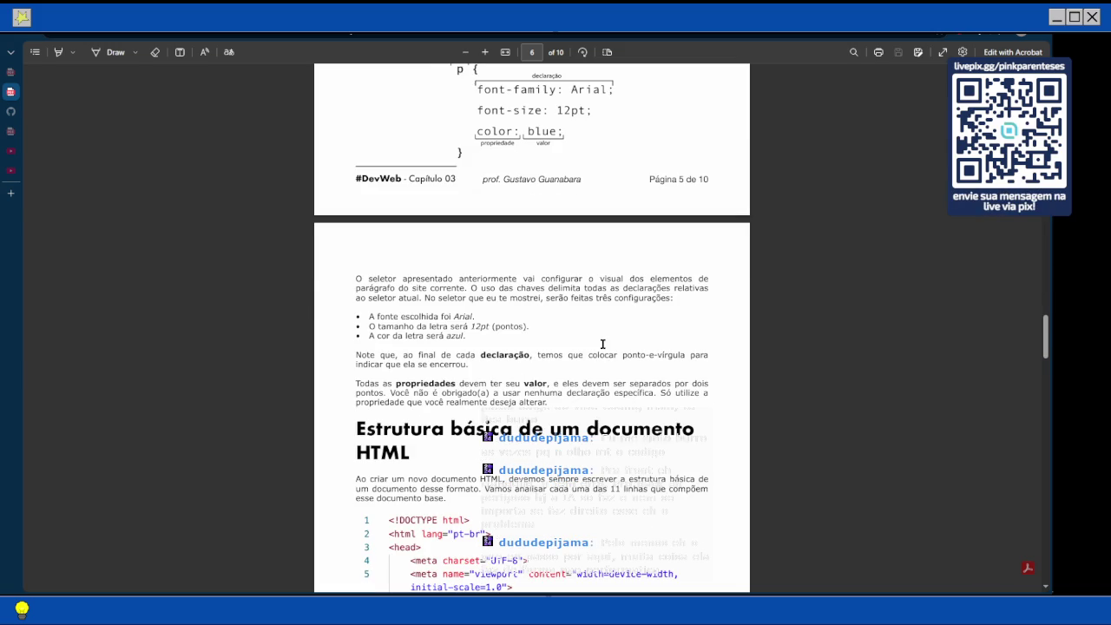
pyautogui.scroll(-1, 603, 344)
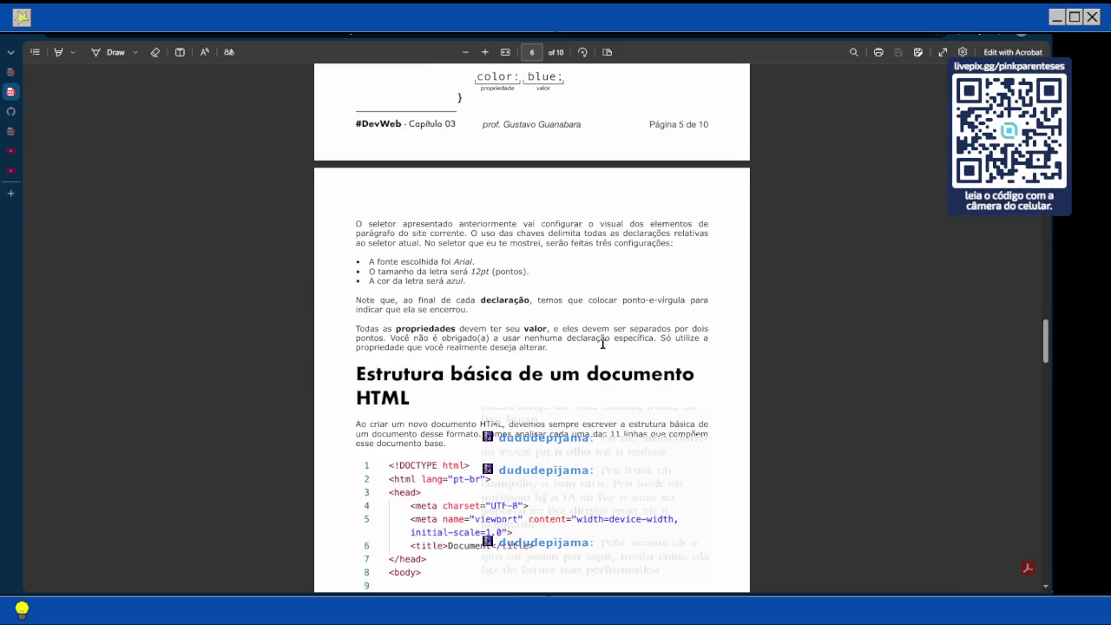
pyautogui.scroll(-1, 602, 345)
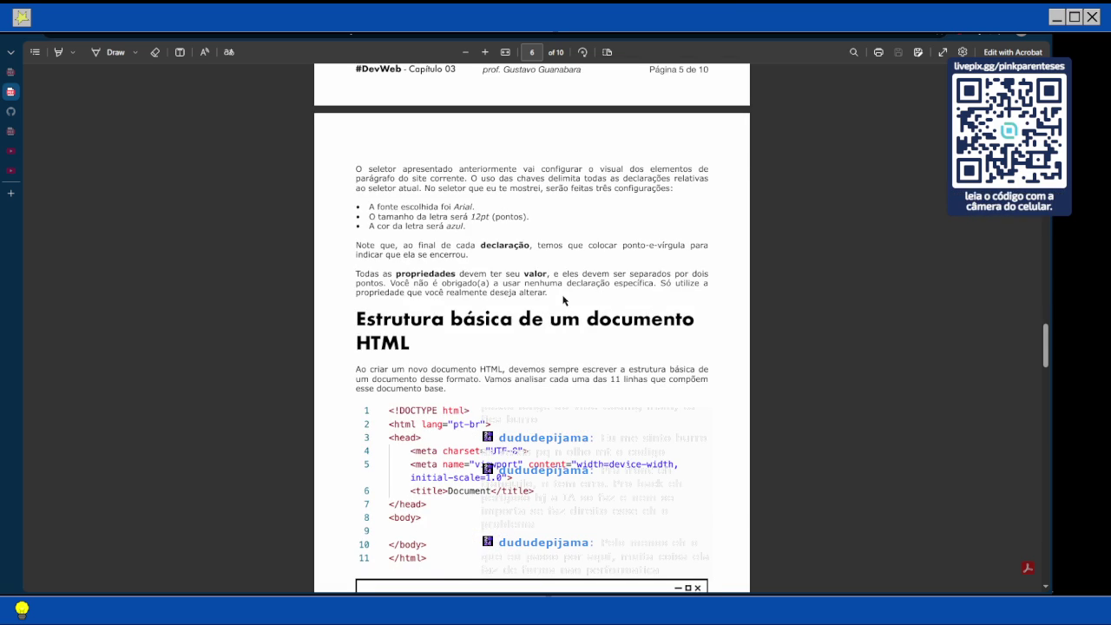
pyautogui.scroll(-1, 563, 300)
pyautogui.scroll(-1, 564, 300)
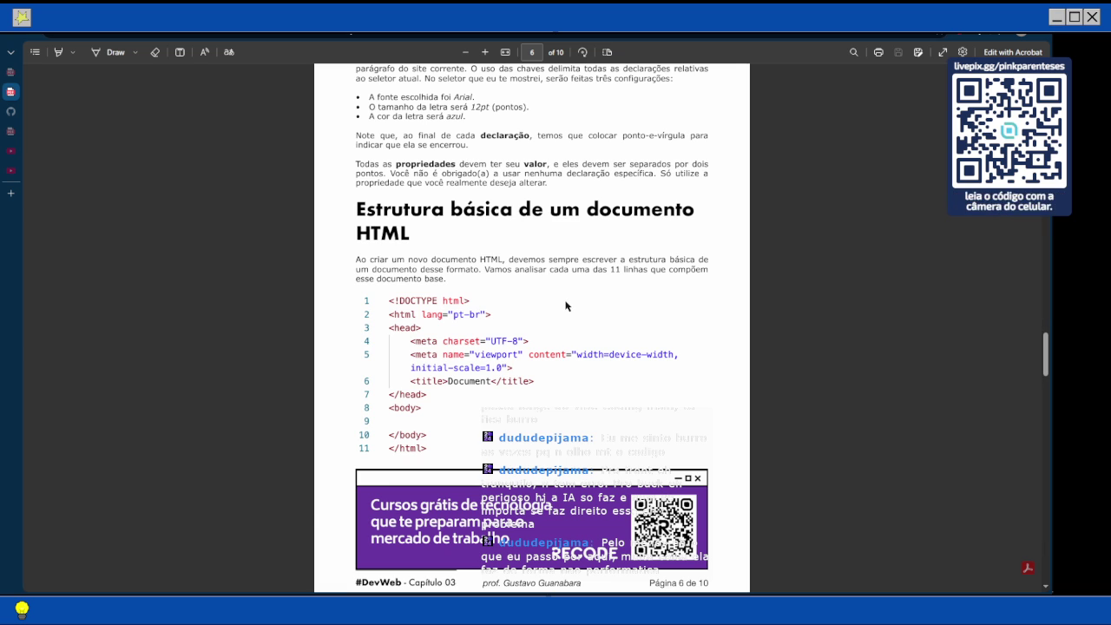
pyautogui.scroll(-3, 565, 305)
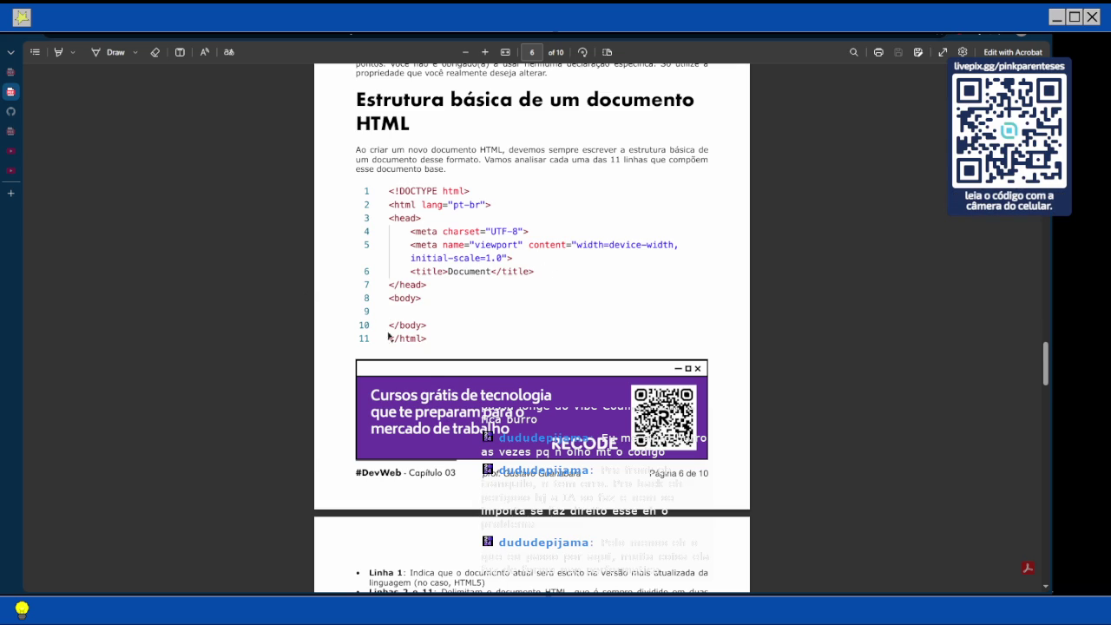
pyautogui.scroll(-5, 521, 328)
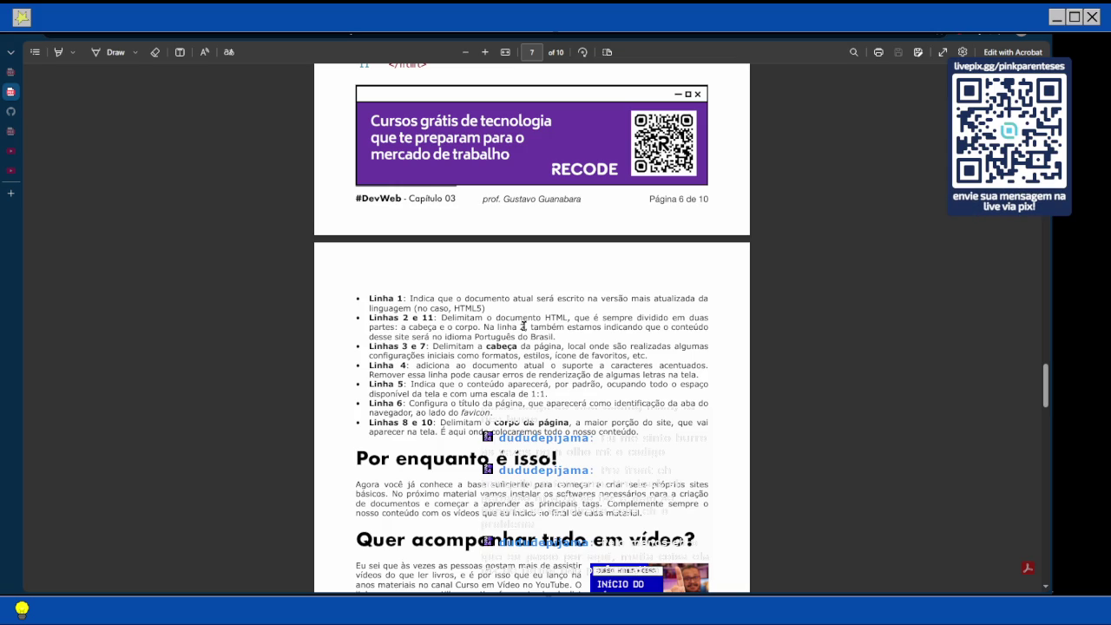
# Scroll to page 8, where the 'Teste seus conhecimentos' multiple-choice quiz begins.
pyautogui.scroll(-3, 478, 240)
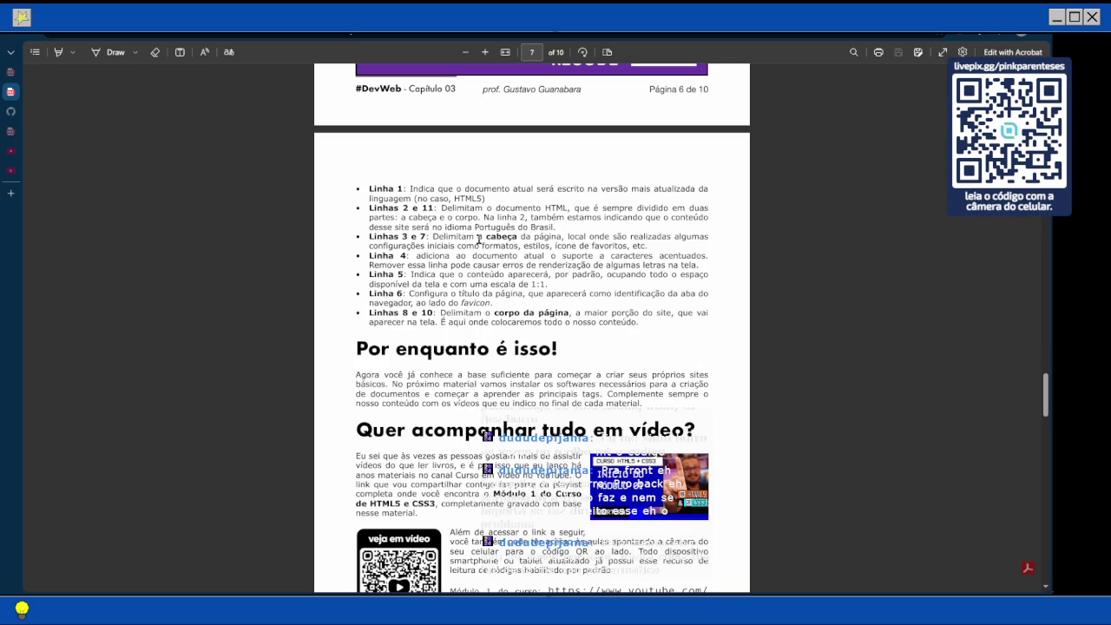
pyautogui.scroll(-2, 478, 239)
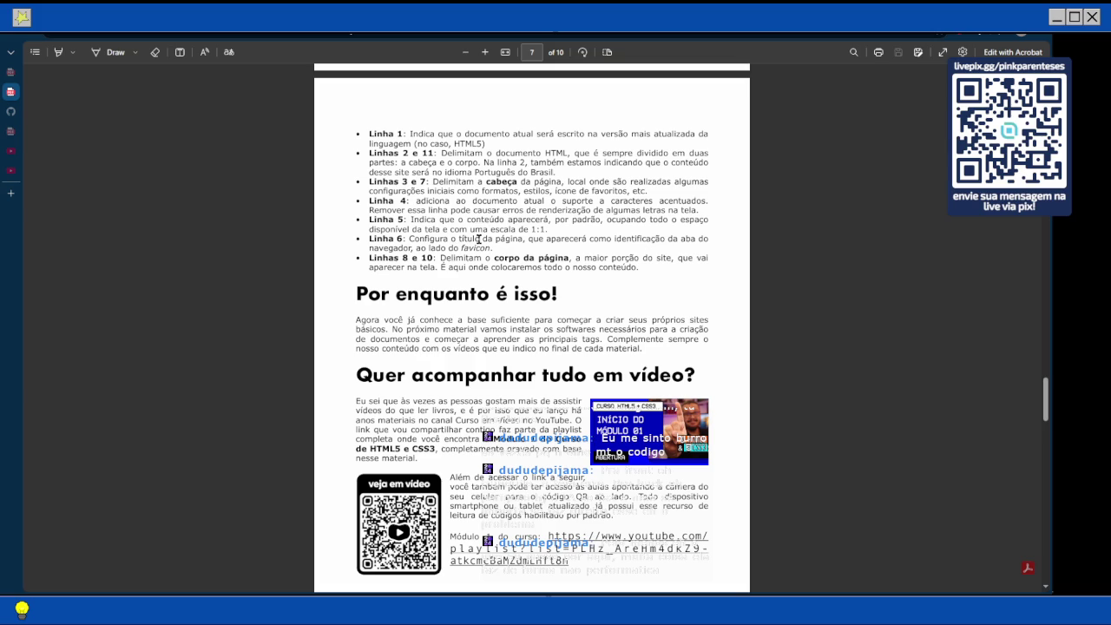
pyautogui.scroll(-5, 479, 239)
pyautogui.scroll(-6, 490, 236)
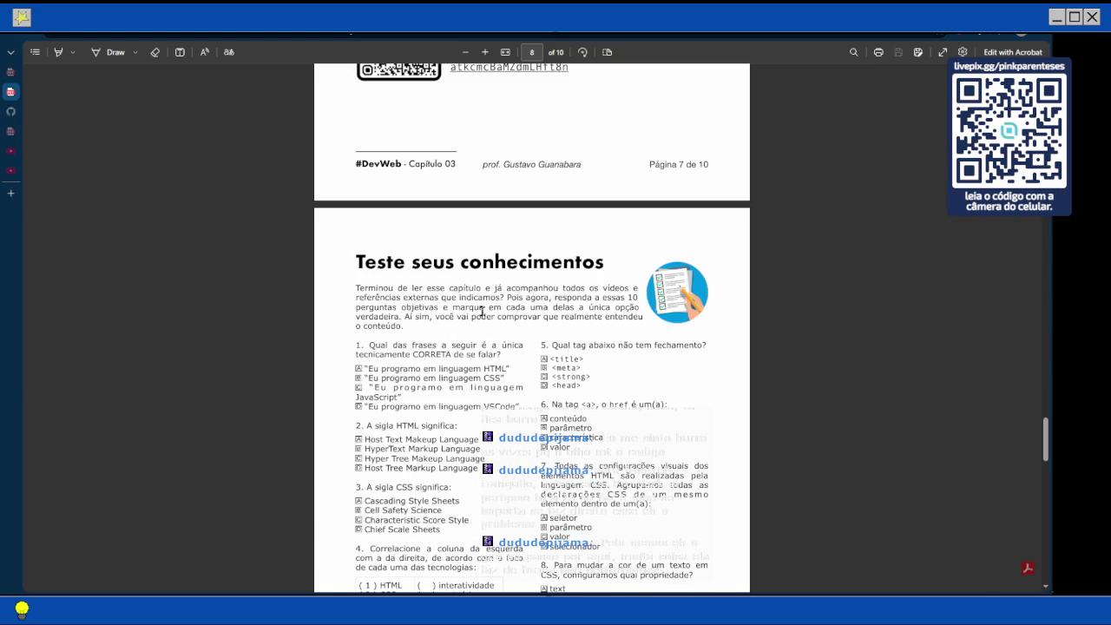
# With the Draw pen, ink answer C (JavaScript) for quiz question 1.
pyautogui.scroll(-1, 457, 312)
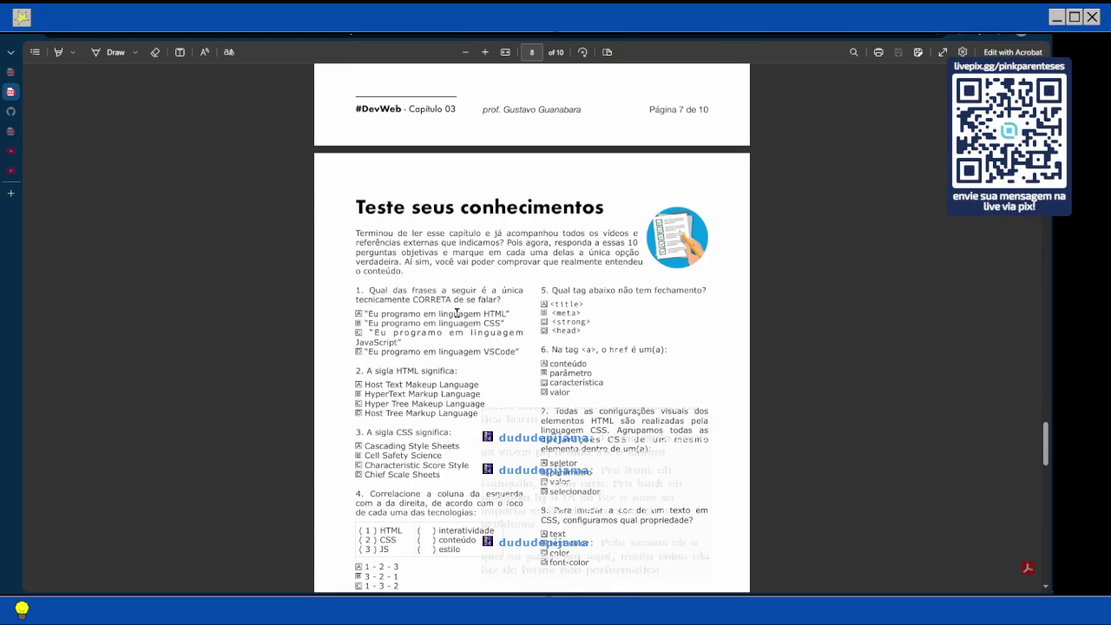
pyautogui.click(113, 53)
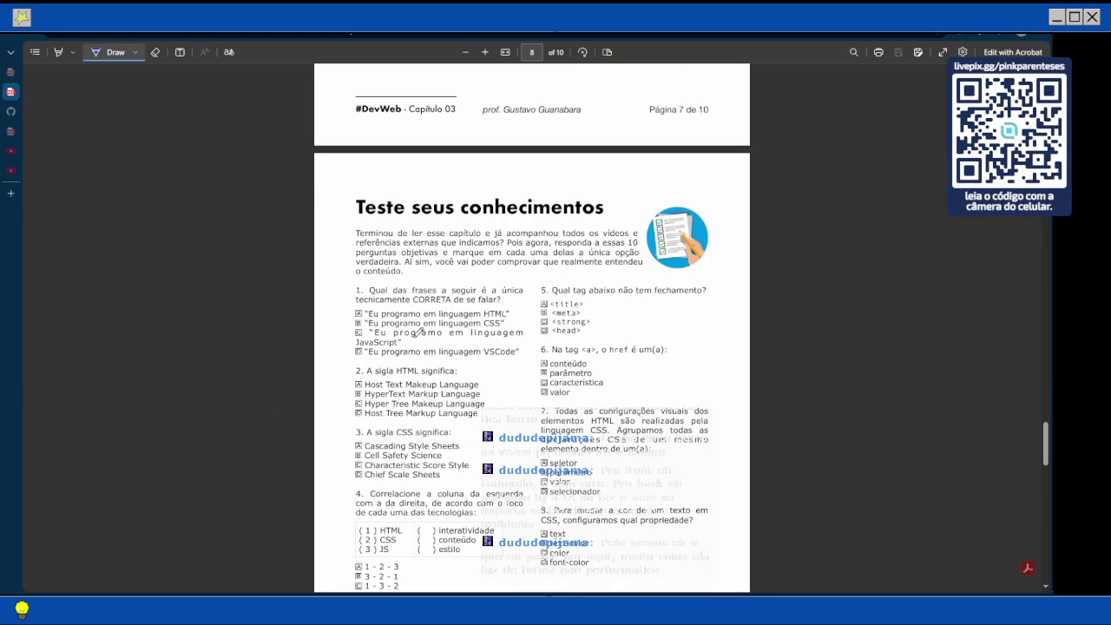
pyautogui.click(516, 313)
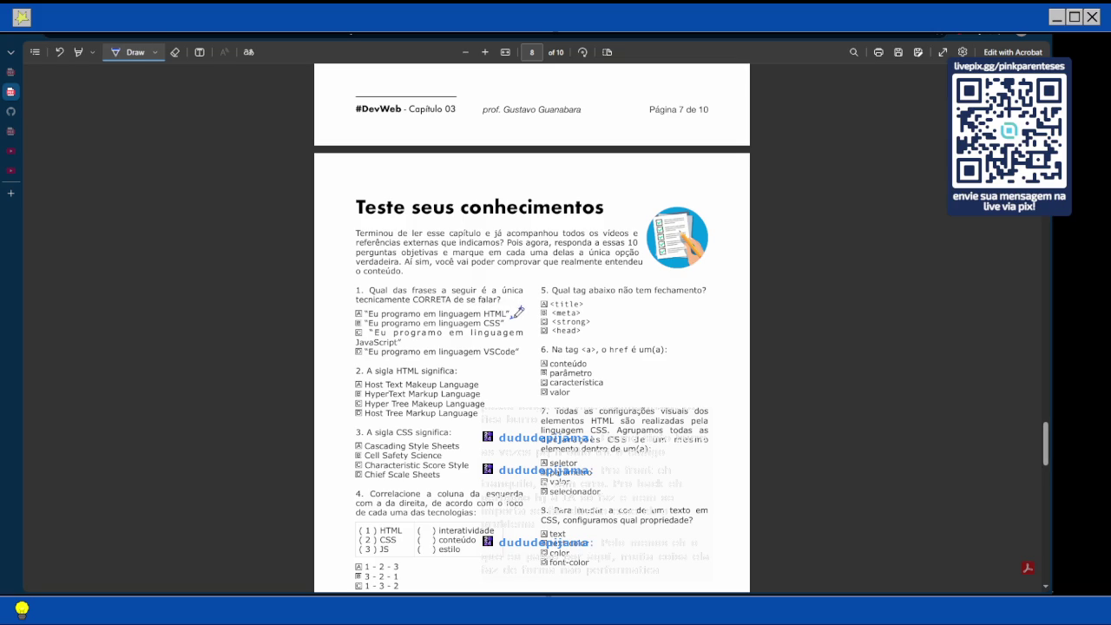
pyautogui.moveTo(350, 340); pyautogui.dragTo(373, 335)
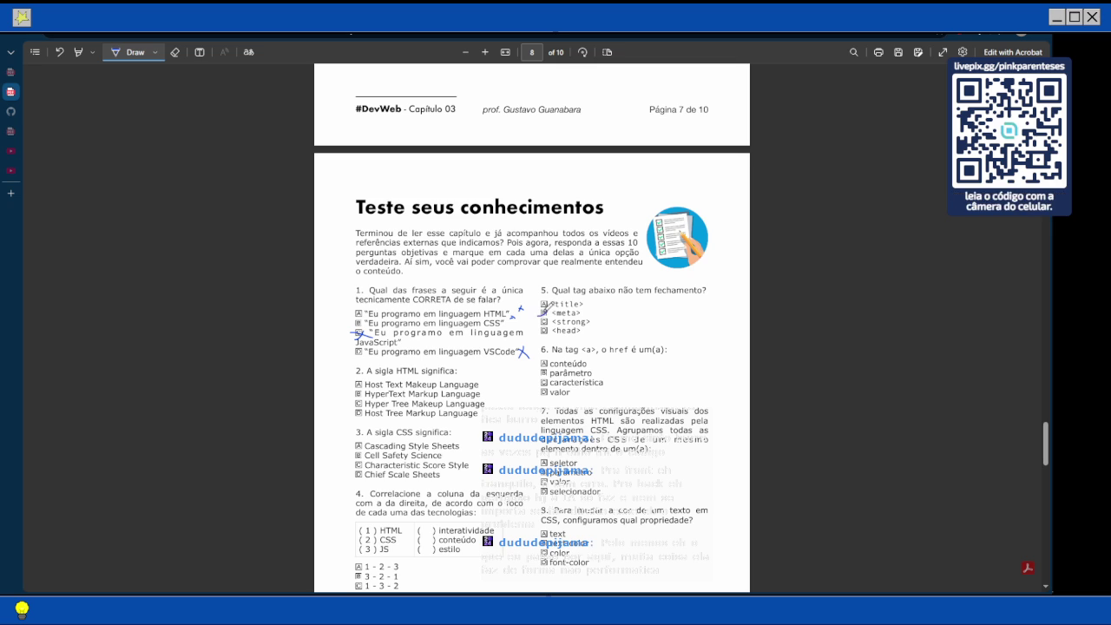
# Ink a mark beside option B <meta> for question 5, then switch to Obsidian.
pyautogui.moveTo(539, 313); pyautogui.dragTo(553, 308)
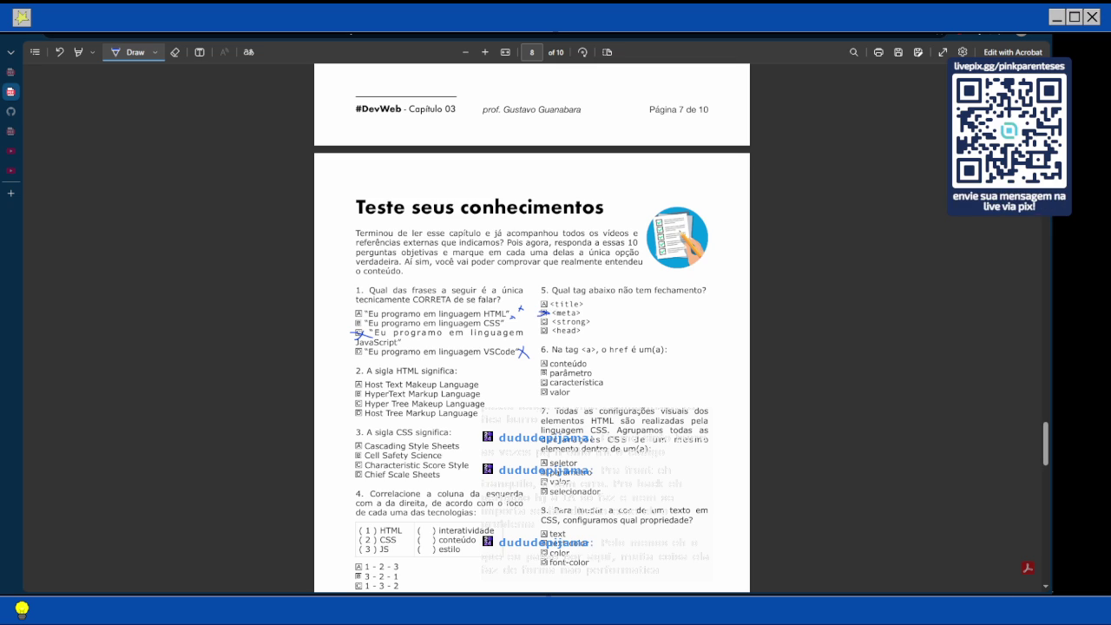
pyautogui.hotkey('alt', 'Tab')
# Check the basic HTML structure list in the Obsidian note, then return to the quiz.
pyautogui.scroll(1, 596, 278)
pyautogui.scroll(-5, 596, 278)
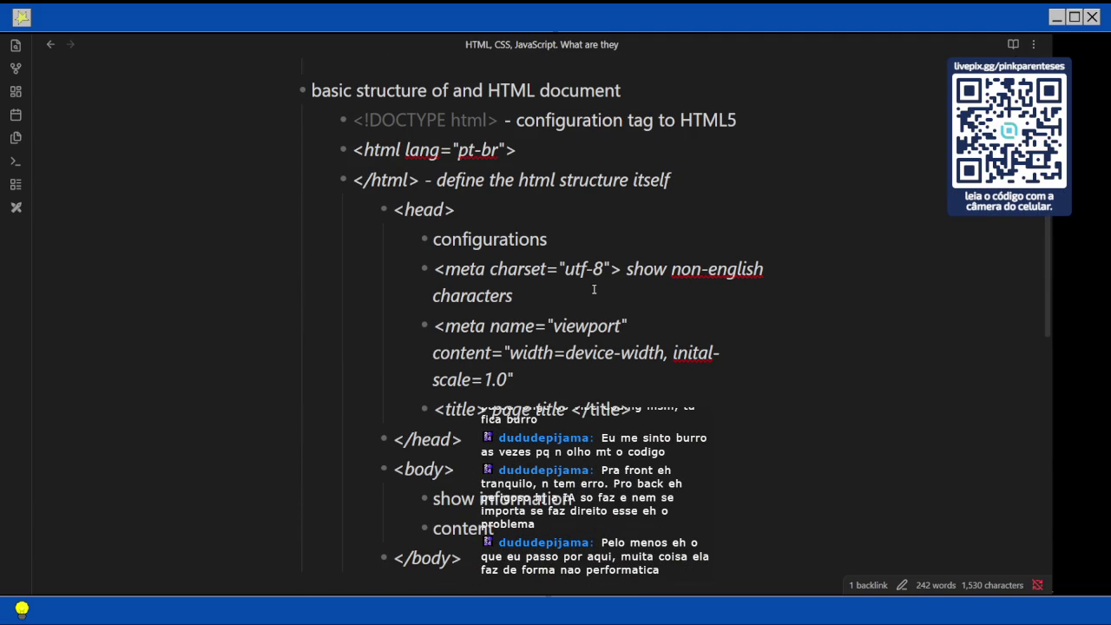
pyautogui.moveTo(1033, 538)
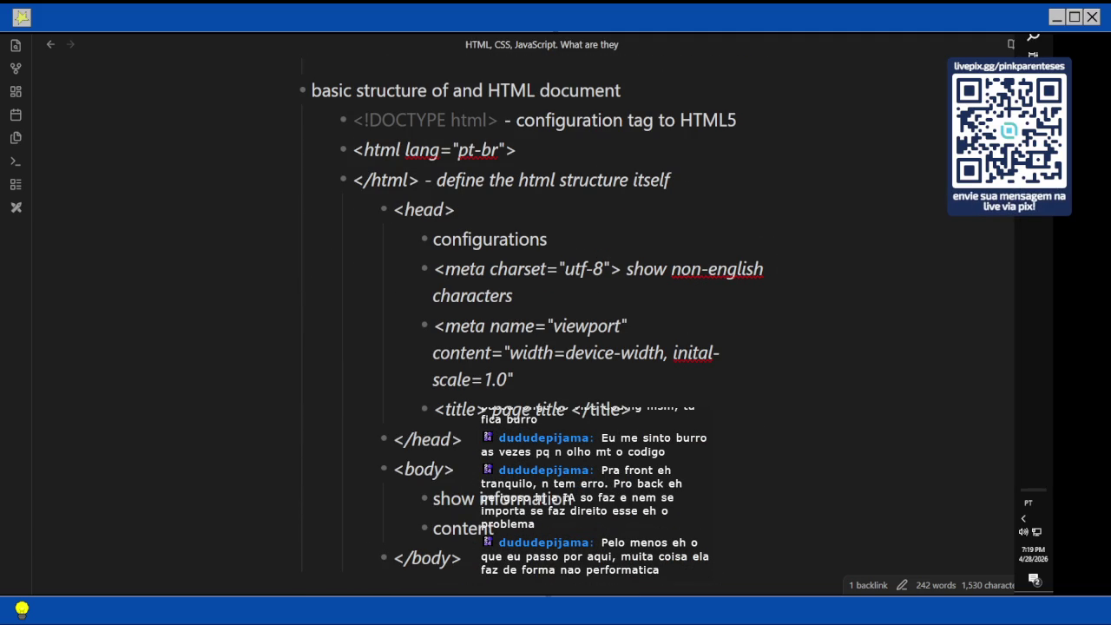
pyautogui.hotkey('alt', 'Tab')
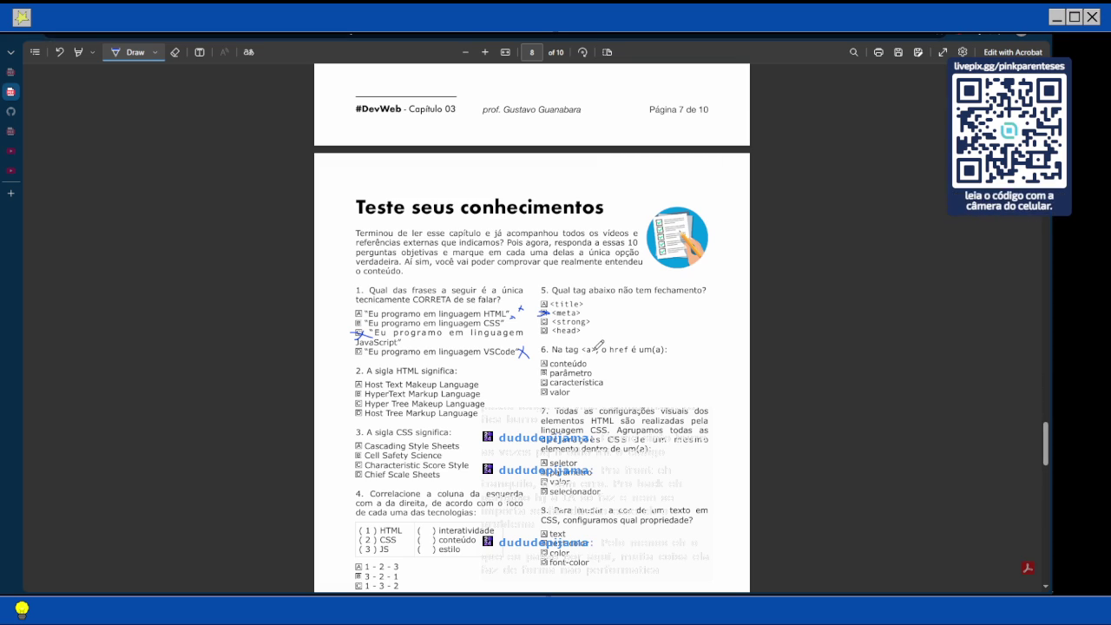
# Ink answers for questions 2 and 3: HyperText Markup Language and Cascading Style Sheets.
pyautogui.moveTo(540, 376); pyautogui.dragTo(559, 368)
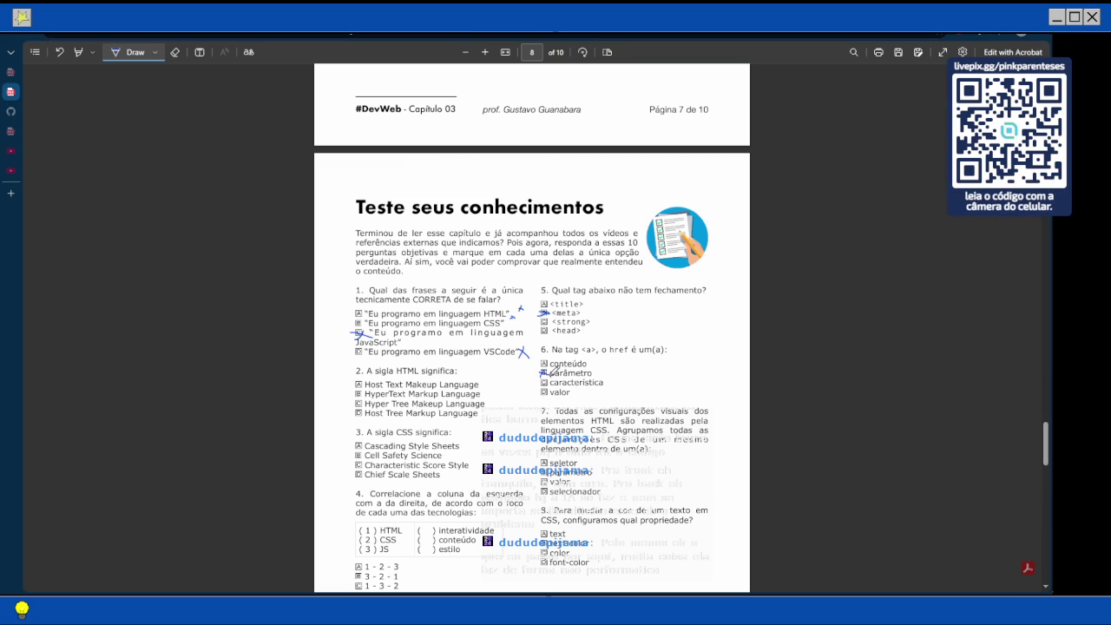
pyautogui.scroll(-1, 417, 352)
pyautogui.moveTo(356, 336); pyautogui.dragTo(368, 342)
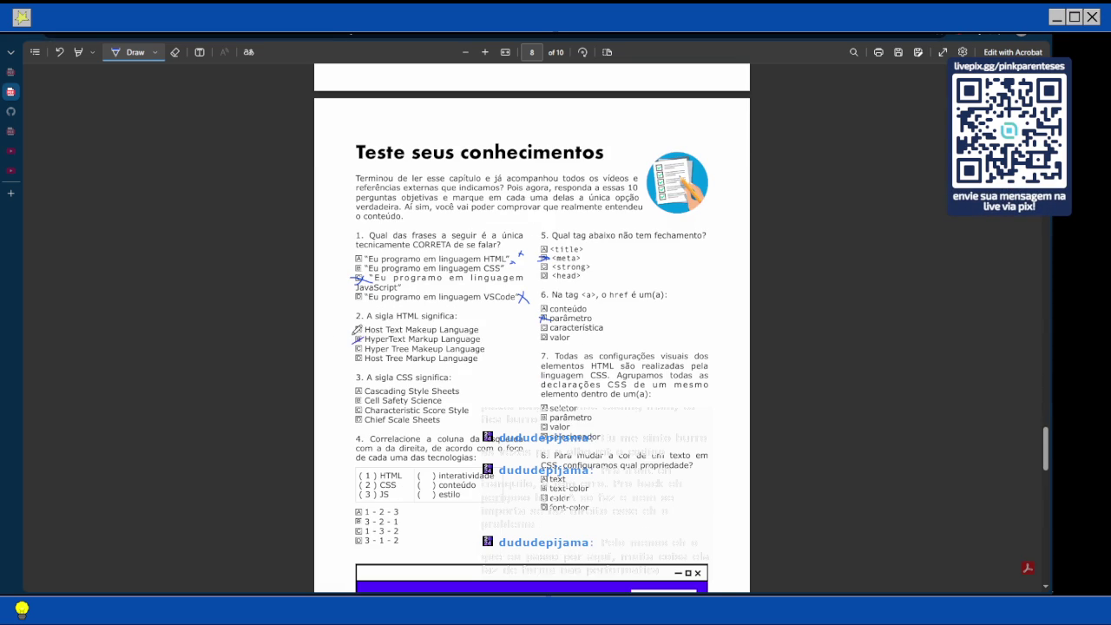
pyautogui.moveTo(357, 393); pyautogui.dragTo(376, 381)
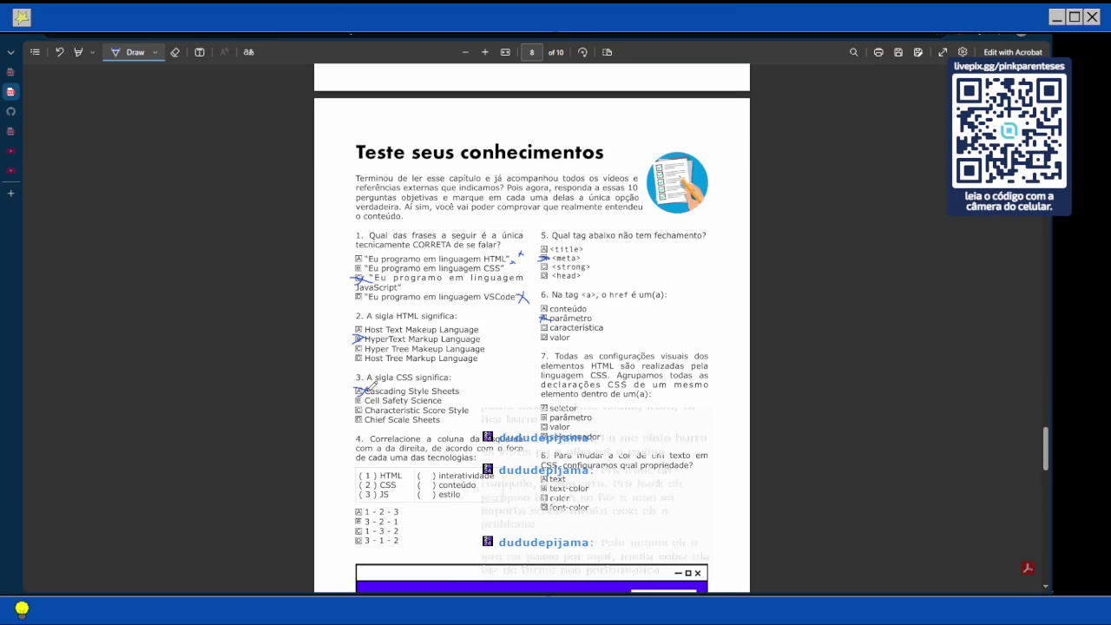
# Mark question 4 as 3 - 1 - 2, undoing one stray stroke, and mark color for question 8.
pyautogui.scroll(-3, 371, 384)
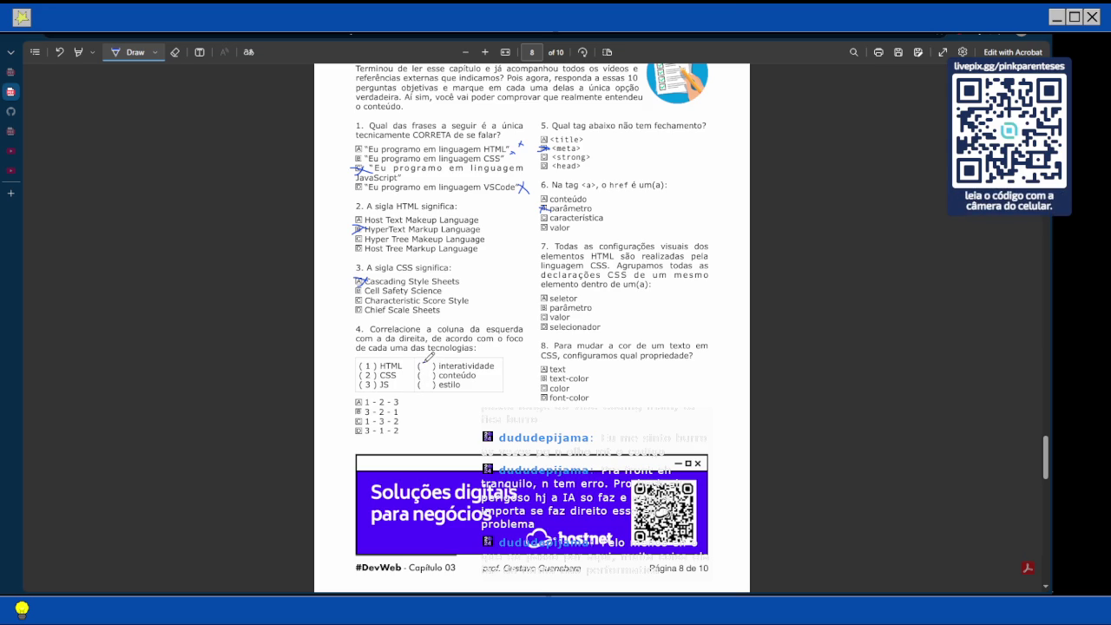
pyautogui.moveTo(424, 363); pyautogui.dragTo(422, 375)
pyautogui.hotkey('ctrl', 'z')
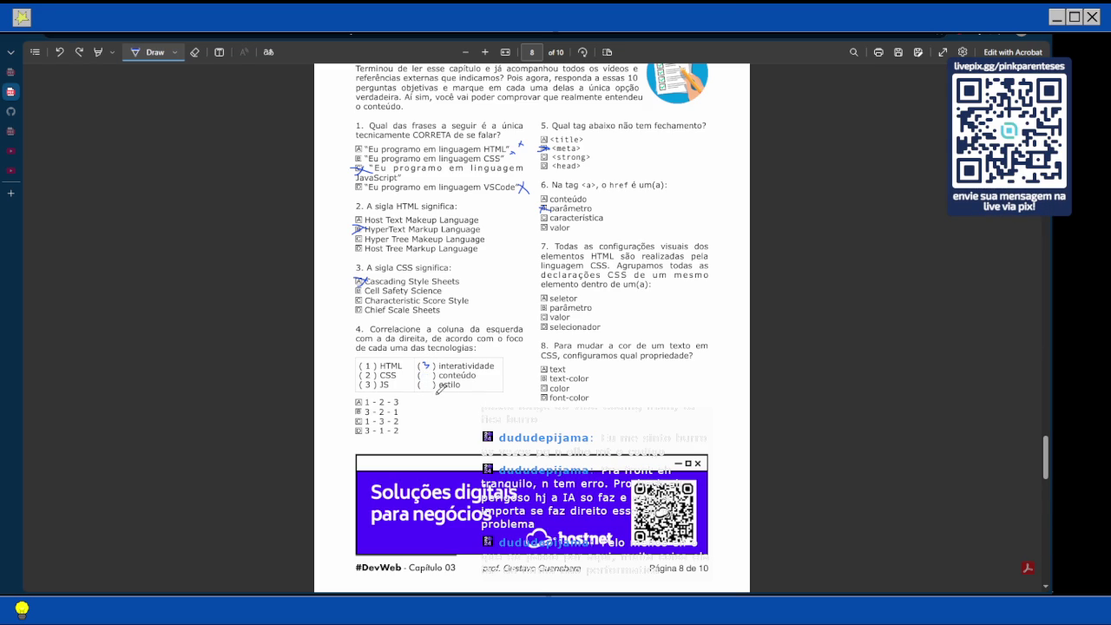
pyautogui.moveTo(425, 370); pyautogui.dragTo(435, 377)
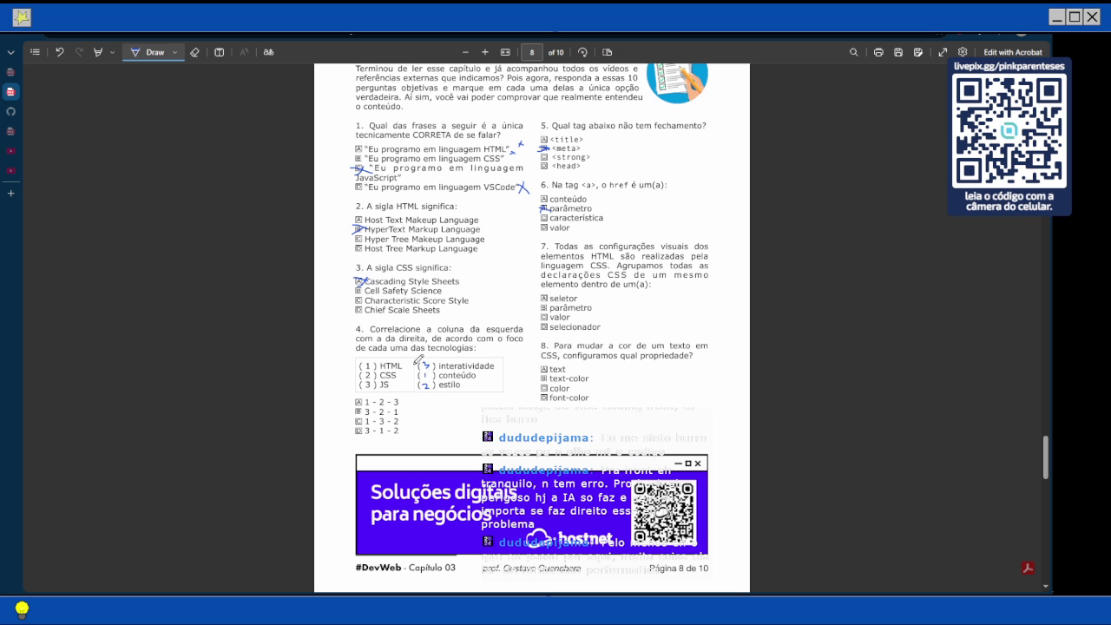
pyautogui.moveTo(362, 408); pyautogui.dragTo(356, 416)
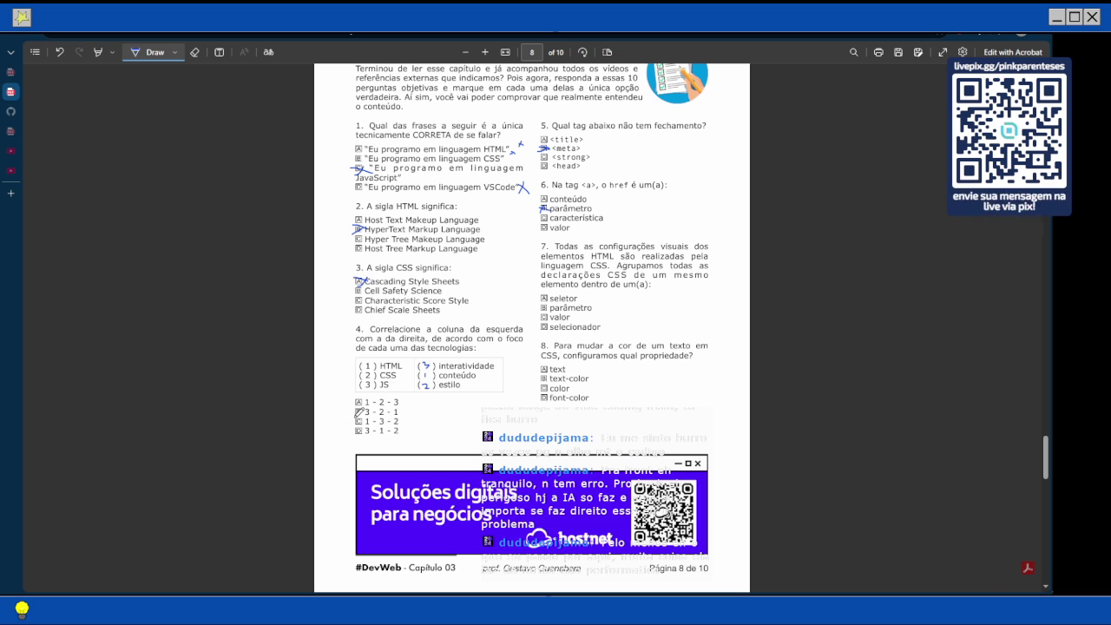
pyautogui.moveTo(353, 439); pyautogui.dragTo(368, 435)
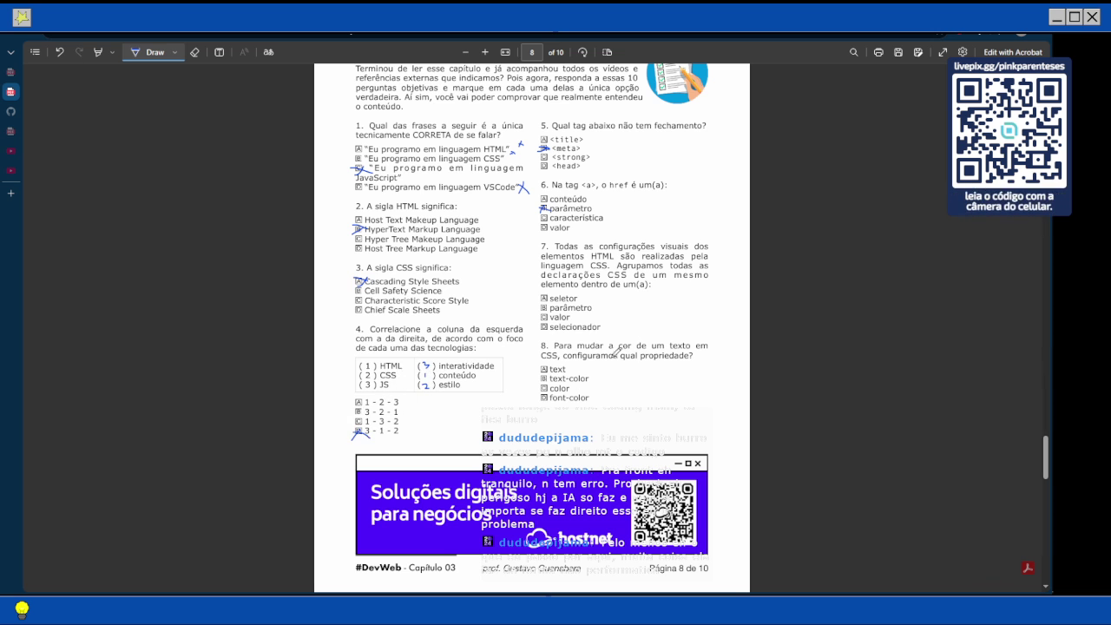
pyautogui.moveTo(533, 391)
pyautogui.mouseDown()
pyautogui.moveTo(560, 380)
pyautogui.moveTo(552, 365)
pyautogui.mouseUp()
# After checking the CSS selectors page, ink option A seletor for question 7 and move to page 9.
pyautogui.scroll(10, 547, 369)
pyautogui.scroll(15, 547, 369)
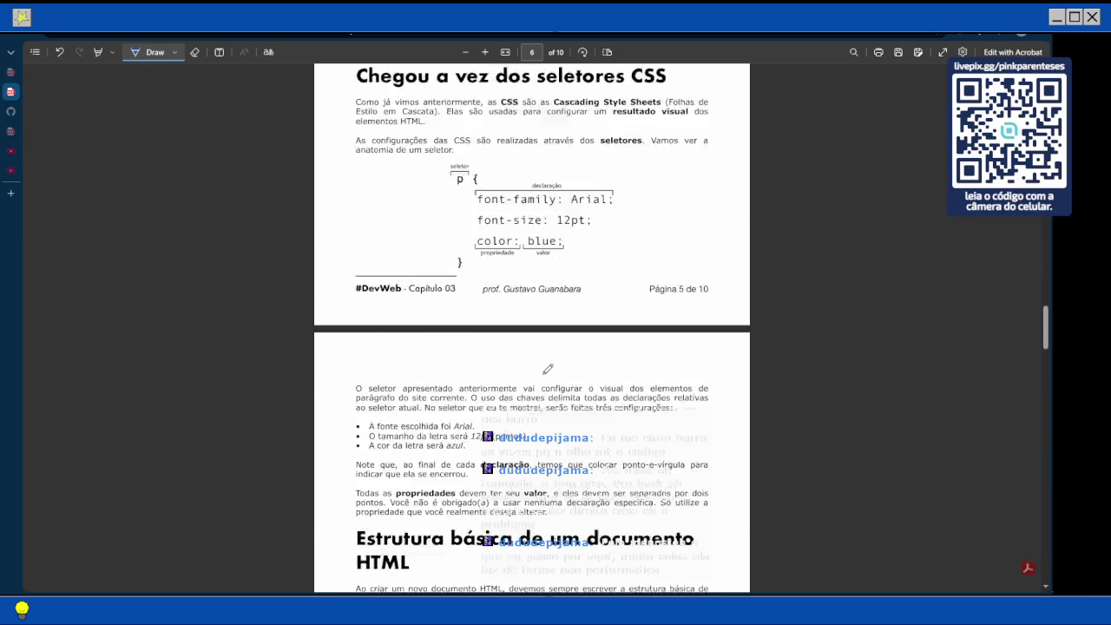
pyautogui.scroll(-20, 666, 307)
pyautogui.scroll(-5, 600, 350)
pyautogui.scroll(6, 608, 355)
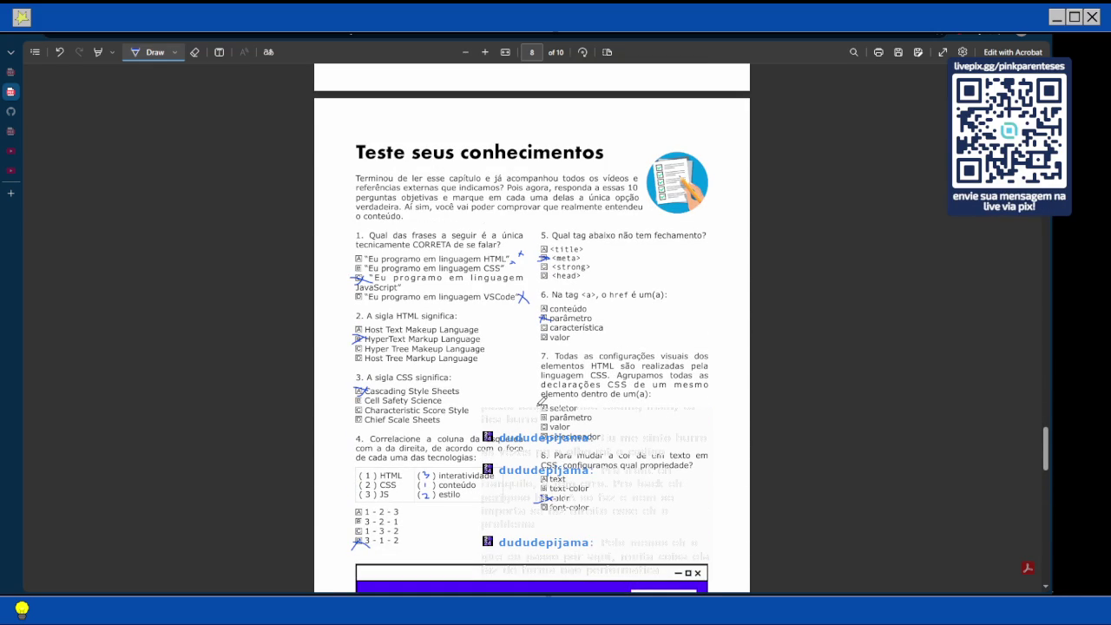
pyautogui.moveTo(539, 407); pyautogui.dragTo(551, 411)
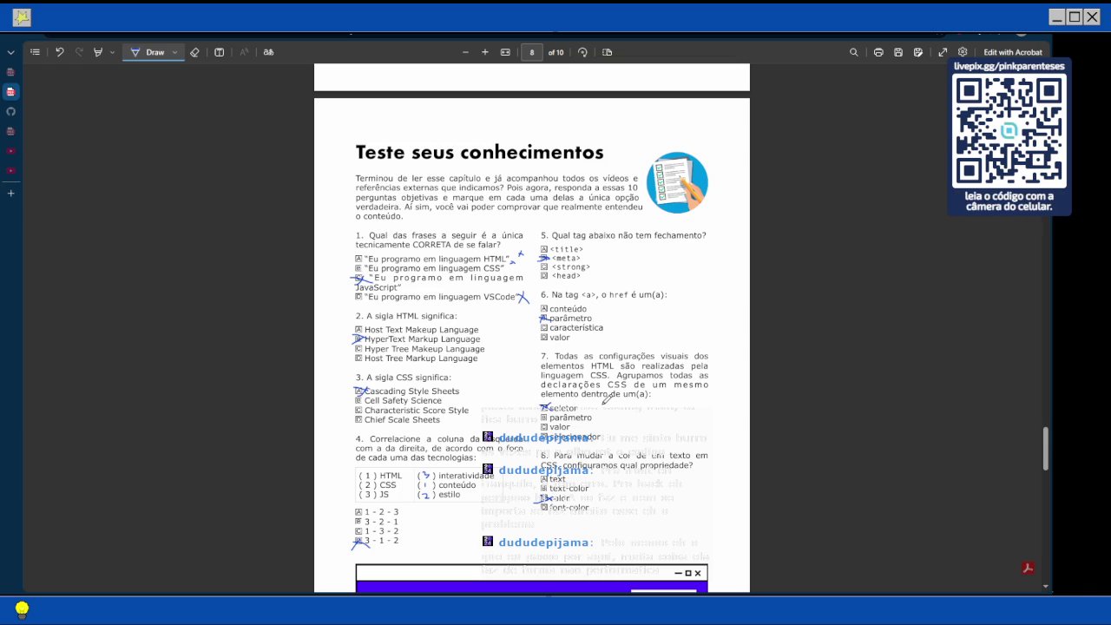
pyautogui.scroll(-5, 605, 399)
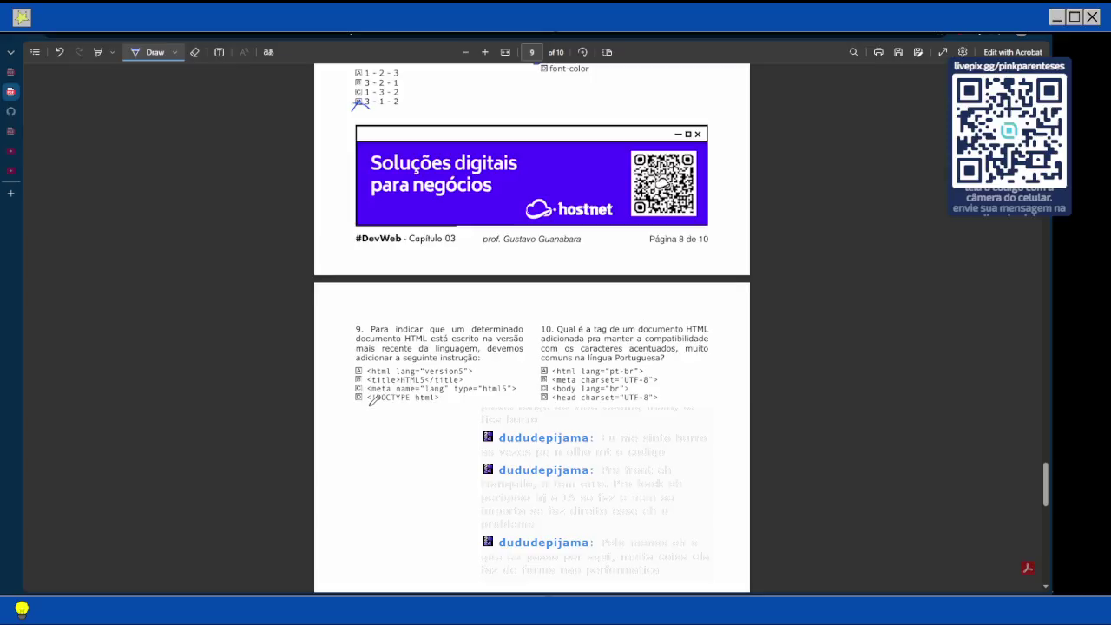
# Ink <!DOCTYPE html> for question 9 and <meta charset="UTF-8"> for question 10, then scroll back to page 2.
pyautogui.moveTo(356, 393)
pyautogui.mouseDown()
pyautogui.moveTo(361, 403)
pyautogui.moveTo(368, 395)
pyautogui.mouseUp()
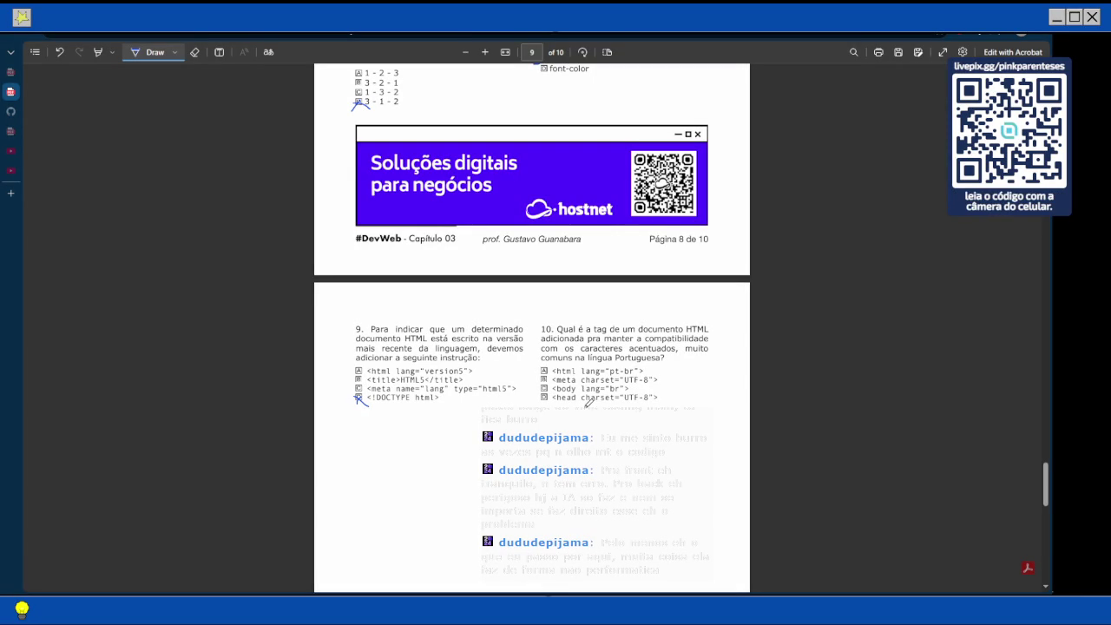
pyautogui.moveTo(538, 377); pyautogui.dragTo(552, 383)
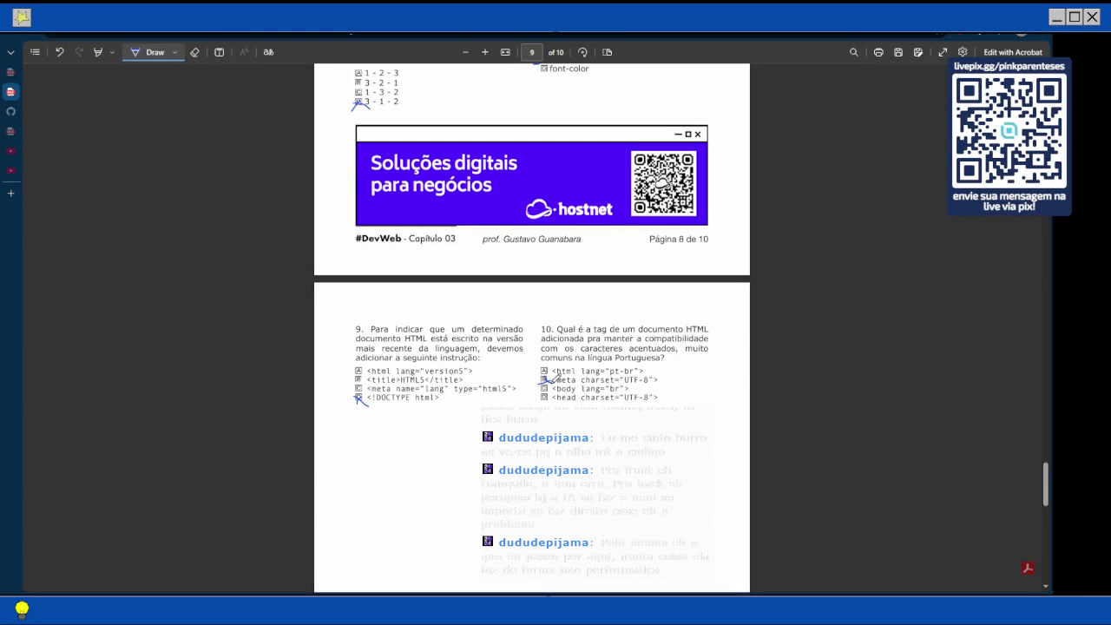
pyautogui.scroll(-10, 619, 301)
pyautogui.scroll(15, 619, 302)
pyautogui.scroll(3, 619, 301)
pyautogui.scroll(20, 619, 301)
pyautogui.scroll(20, 619, 301)
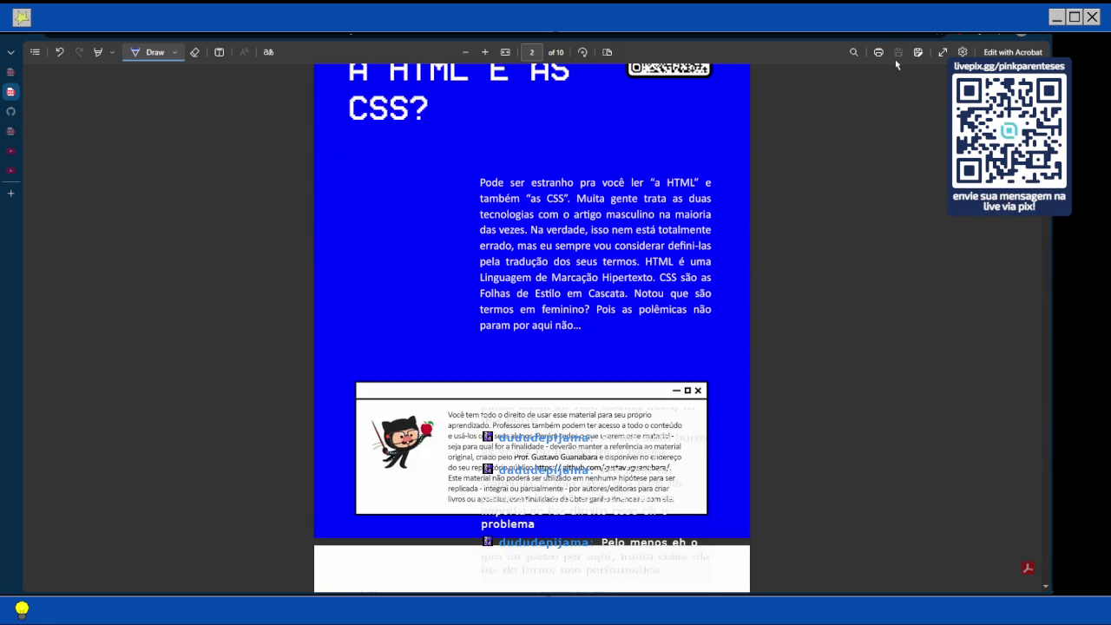
# Close the PDF quiz tab to reveal the code-studies GitHub repository page.
pyautogui.hotkey('ctrl', 'w')
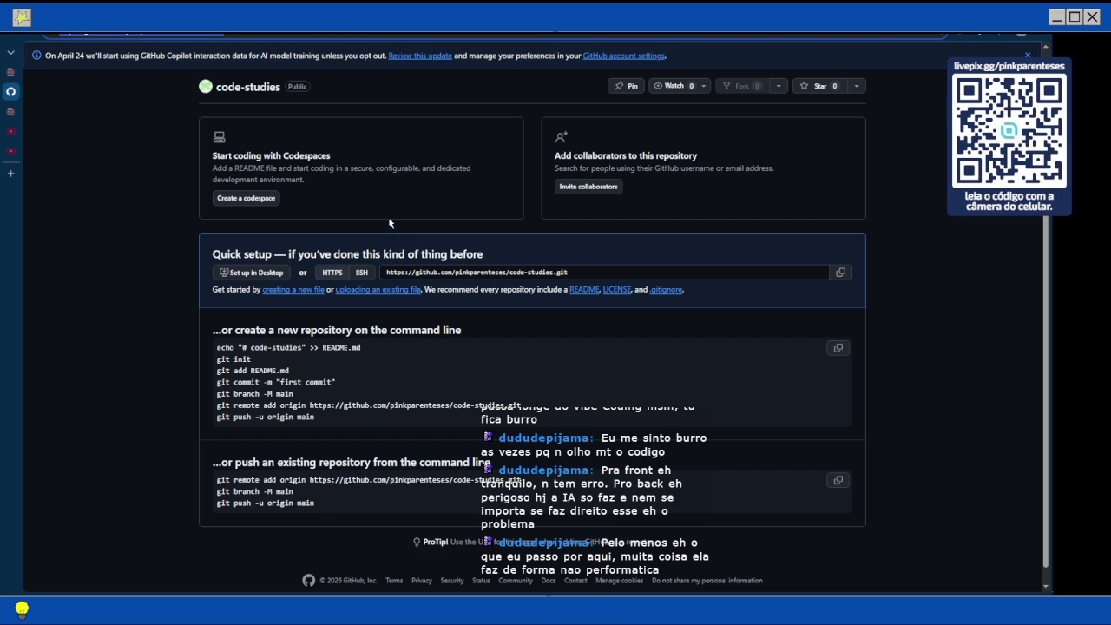
pyautogui.scroll(-1, 389, 220)
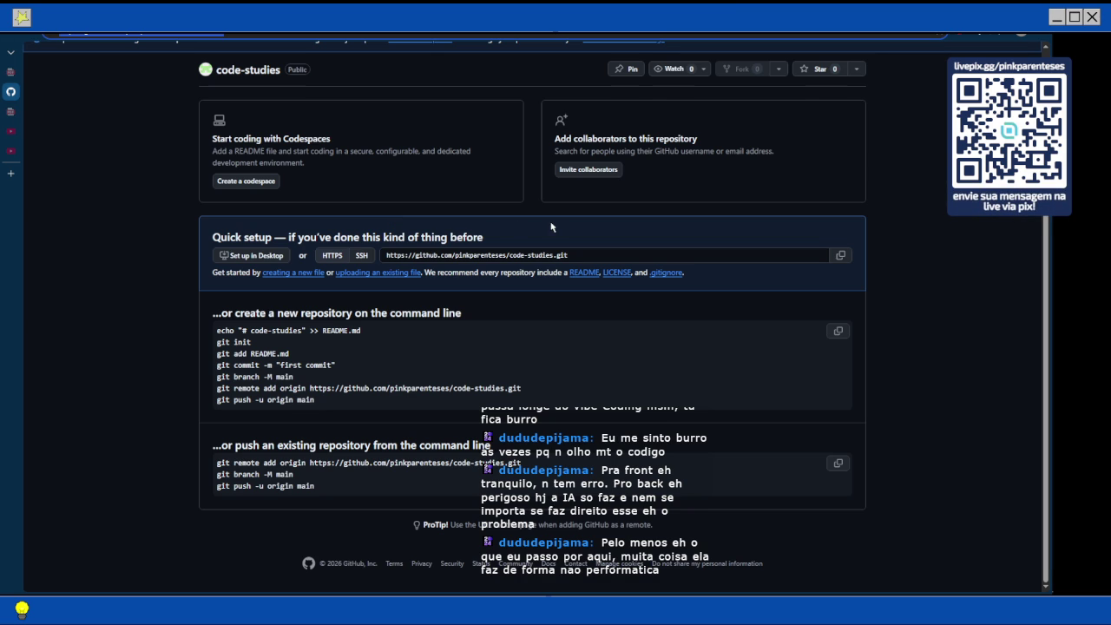
pyautogui.moveTo(1023, 247)
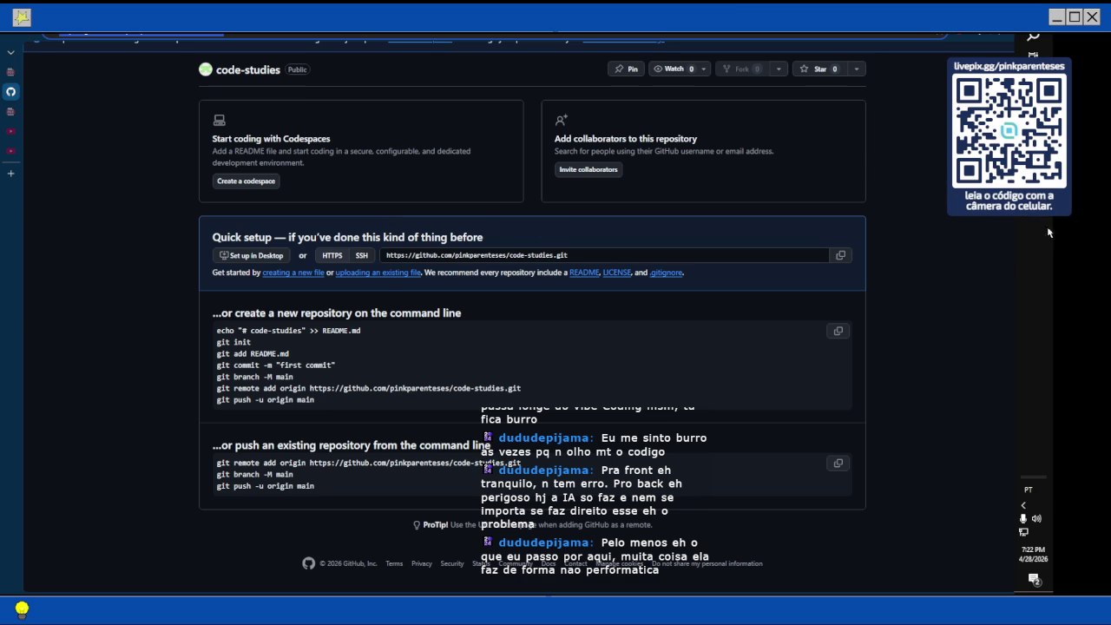
# Open the head-first\chapter2 folder on Local Disk (C:) in File Explorer.
pyautogui.click(1033, 112)
pyautogui.click(485, 260)
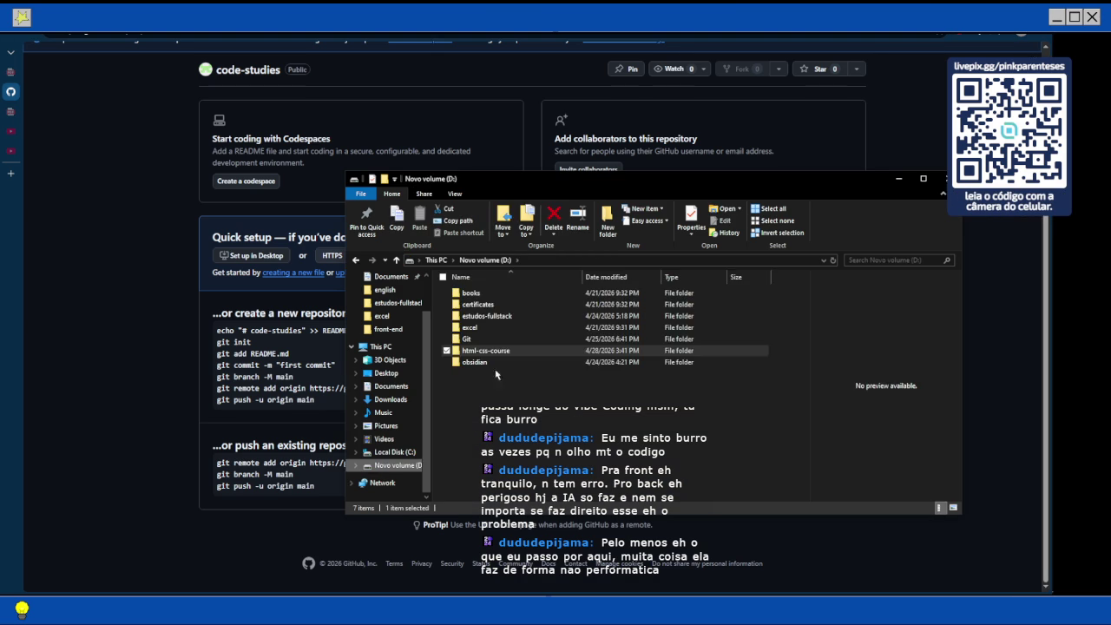
pyautogui.click(395, 452)
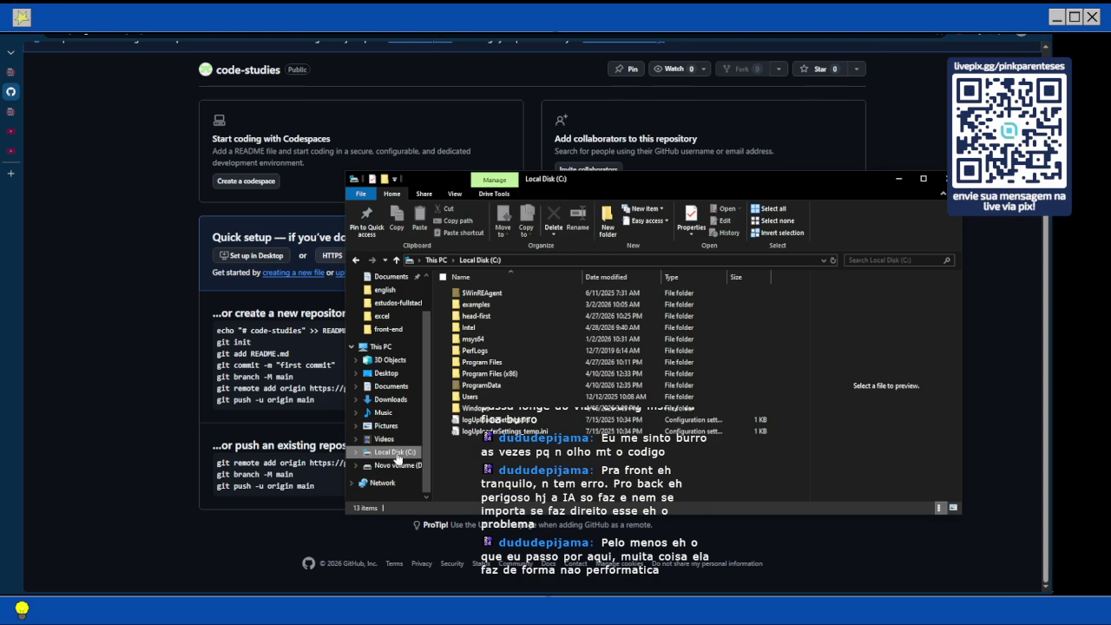
pyautogui.doubleClick(477, 316)
pyautogui.doubleClick(475, 292)
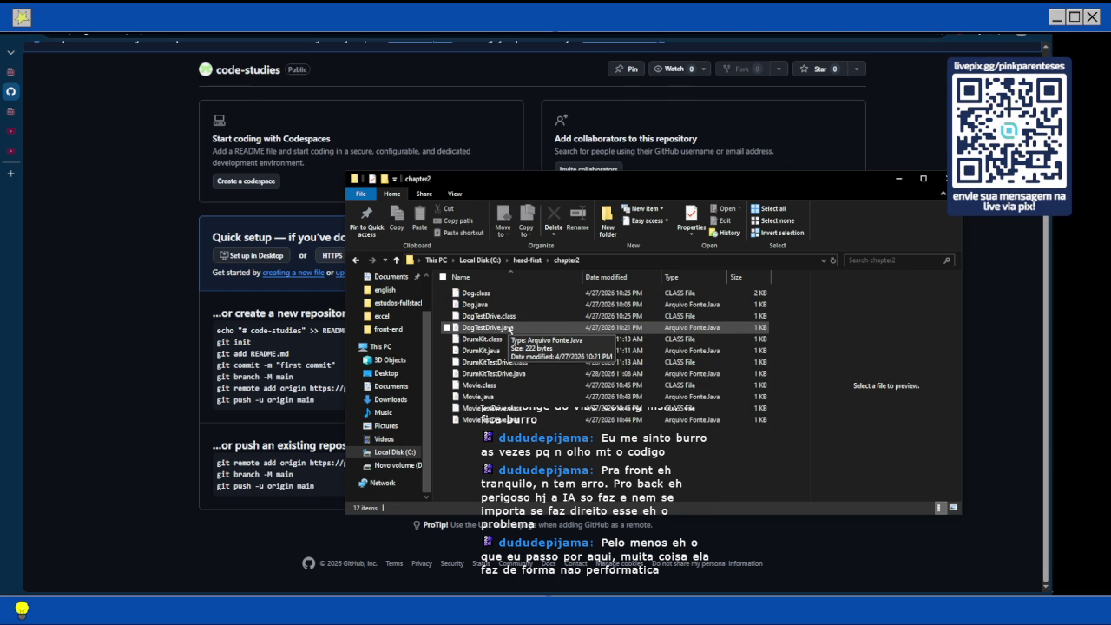
# Go back up to head-first and preview the stray DogTestDrive.java to check its code.
pyautogui.rightClick(508, 329)
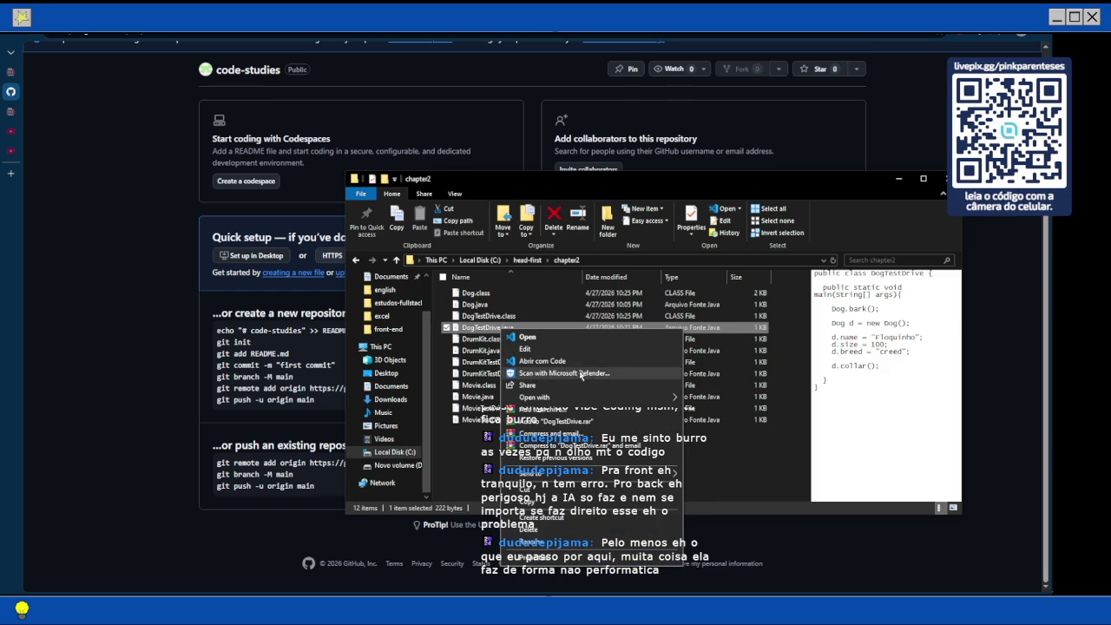
pyautogui.moveTo(632, 400)
pyautogui.press('Escape')
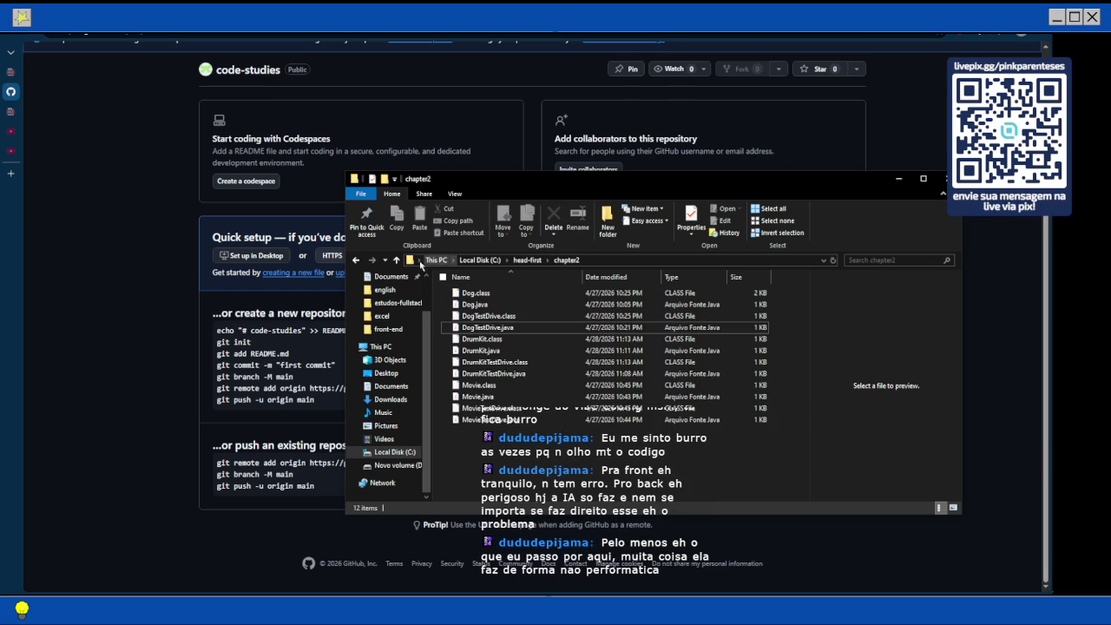
pyautogui.click(396, 259)
pyautogui.doubleClick(491, 305)
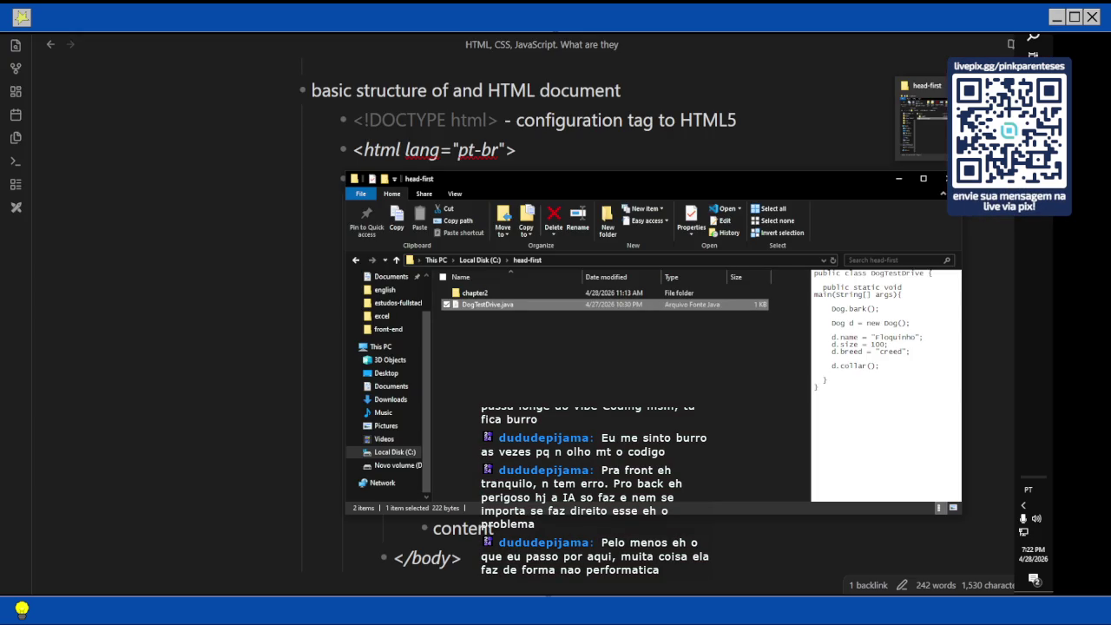
# Delete DogTestDrive.java, launch Edge from a 'micro' Start search, and close the blank new tab.
pyautogui.press('Delete')
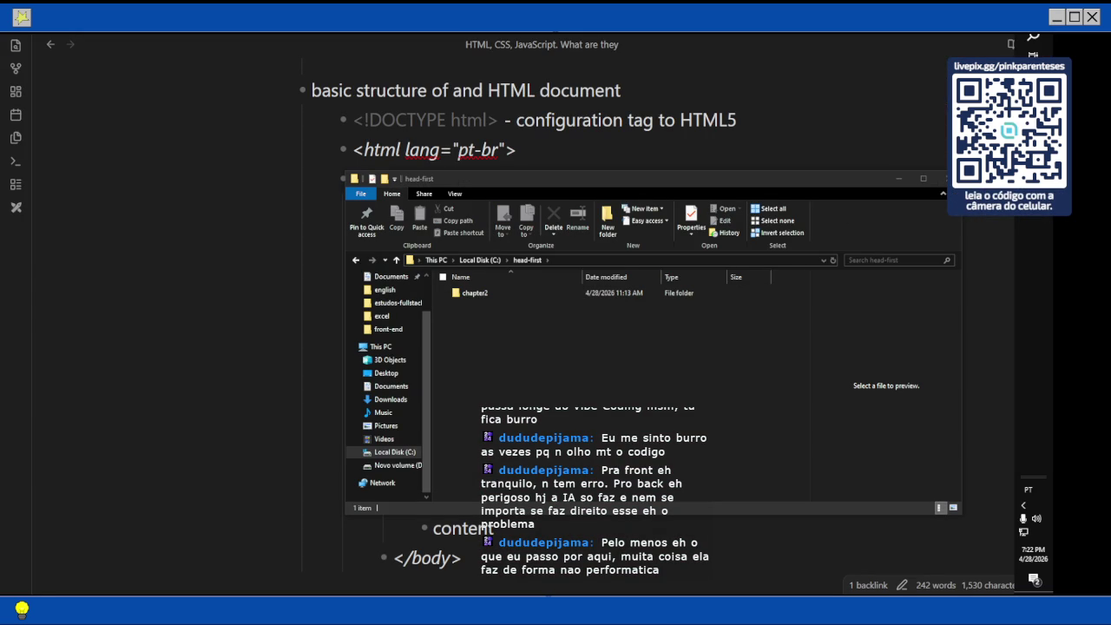
pyautogui.press('super')
pyautogui.write('micro')
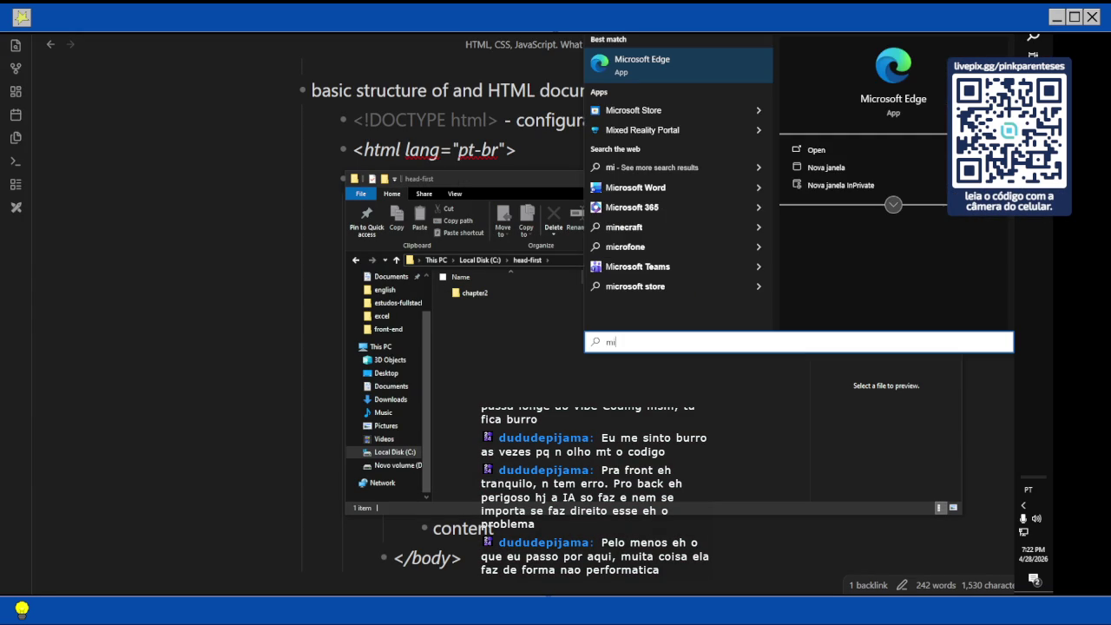
pyautogui.press('Return')
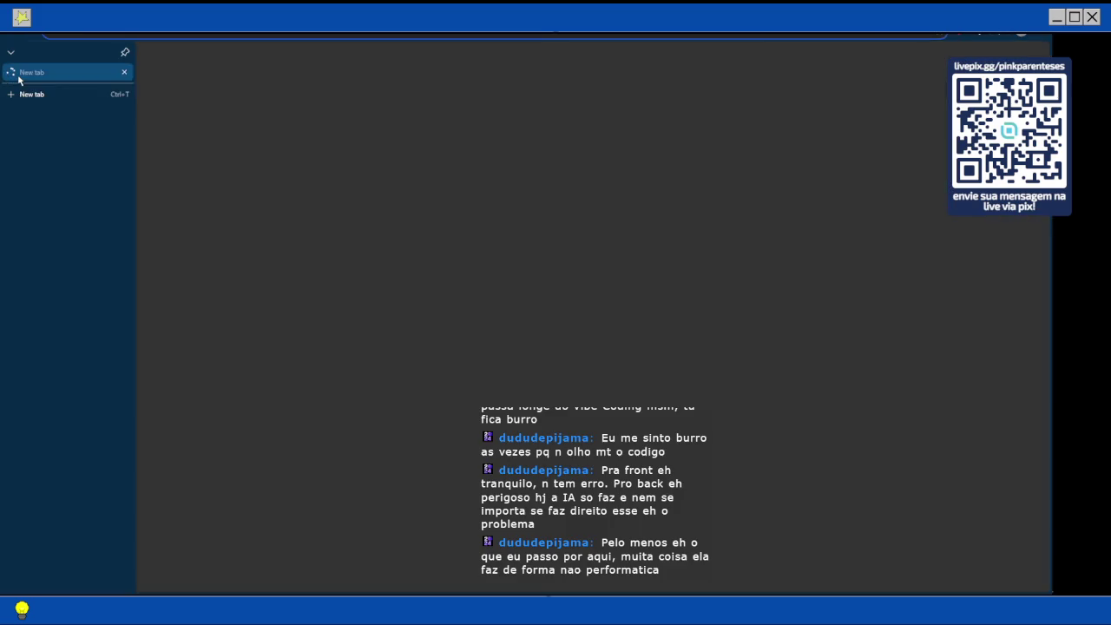
pyautogui.rightClick(18, 80)
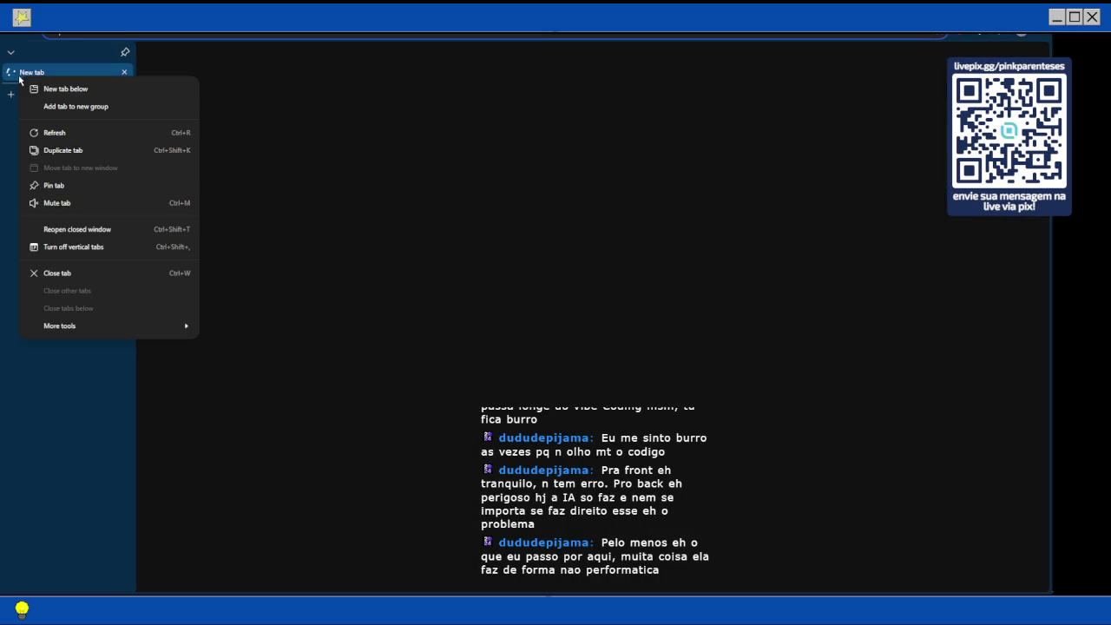
pyautogui.click(137, 232)
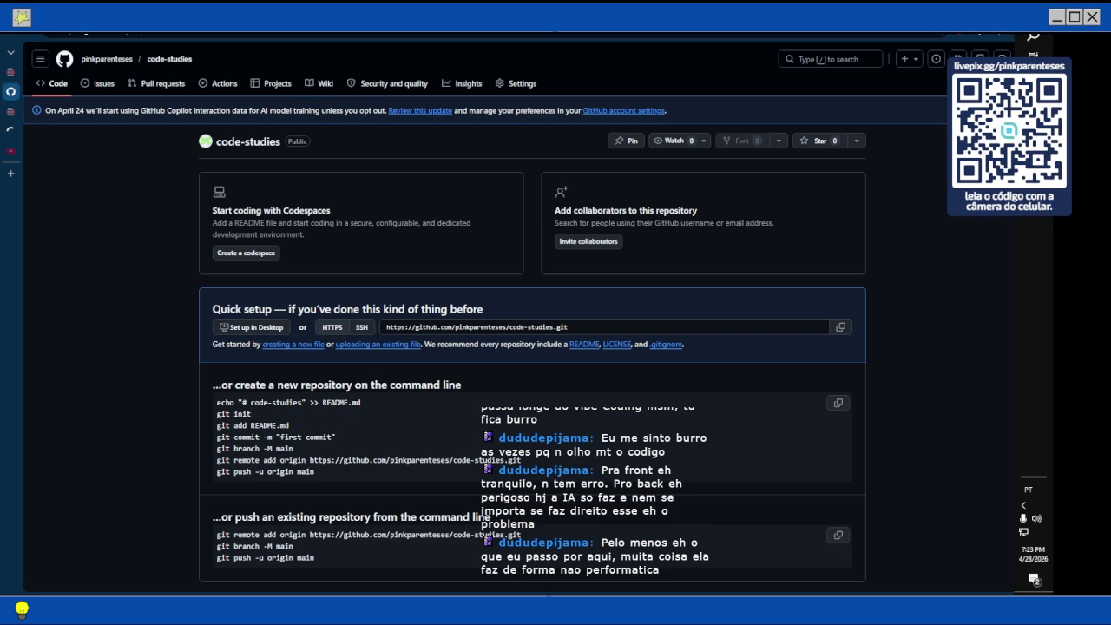
# Paste the head-first folder from Local Disk (C:) into the root of Novo volume (D:).
pyautogui.click(395, 465)
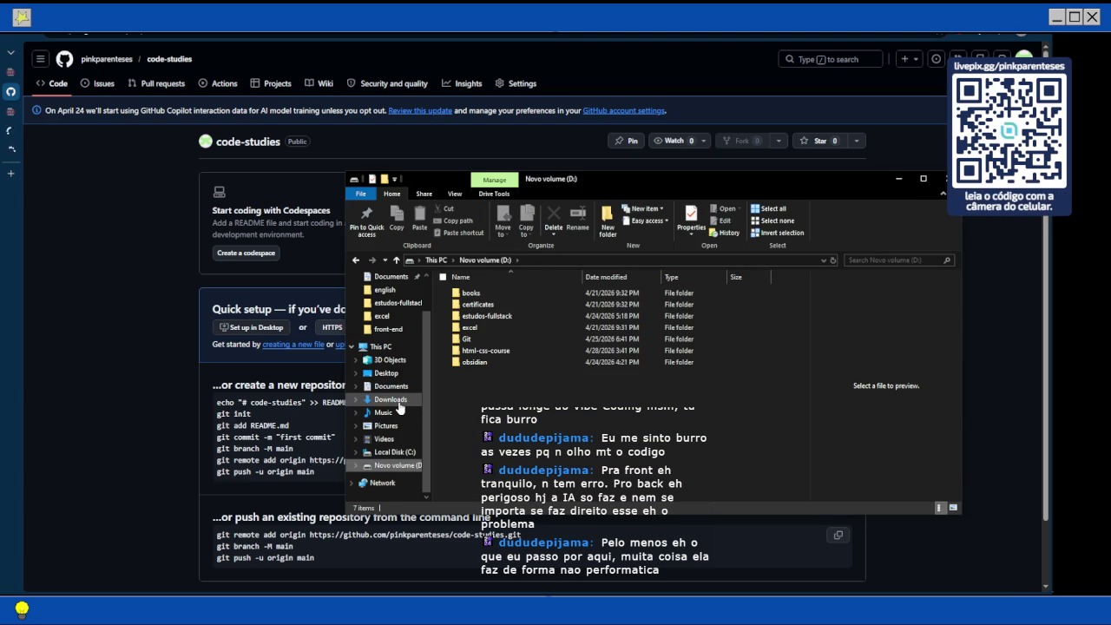
pyautogui.click(401, 401)
pyautogui.click(395, 466)
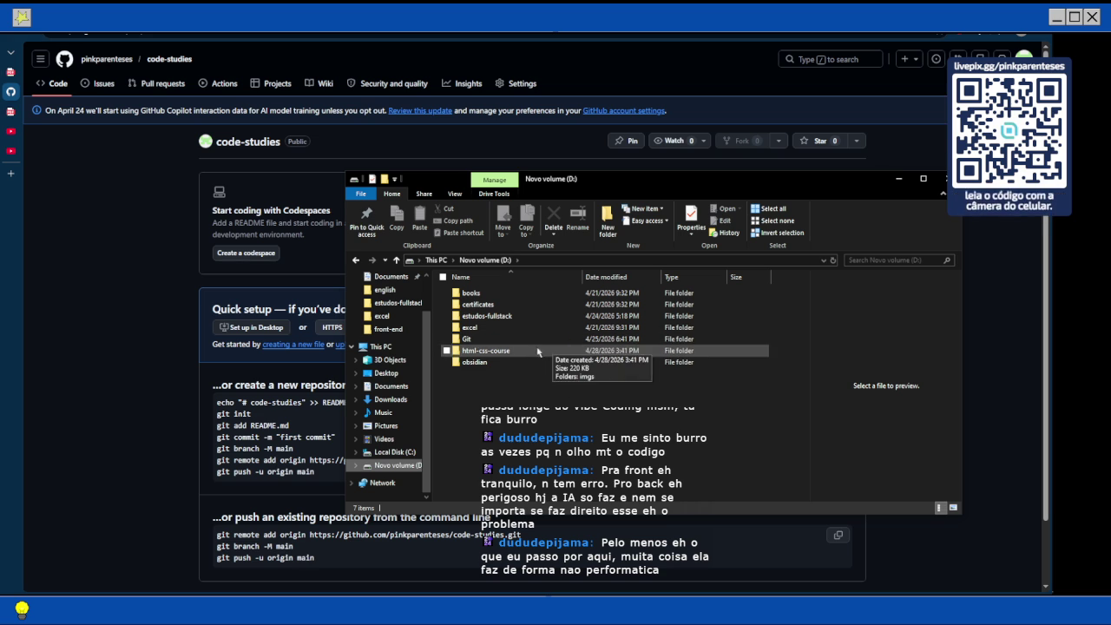
pyautogui.click(395, 452)
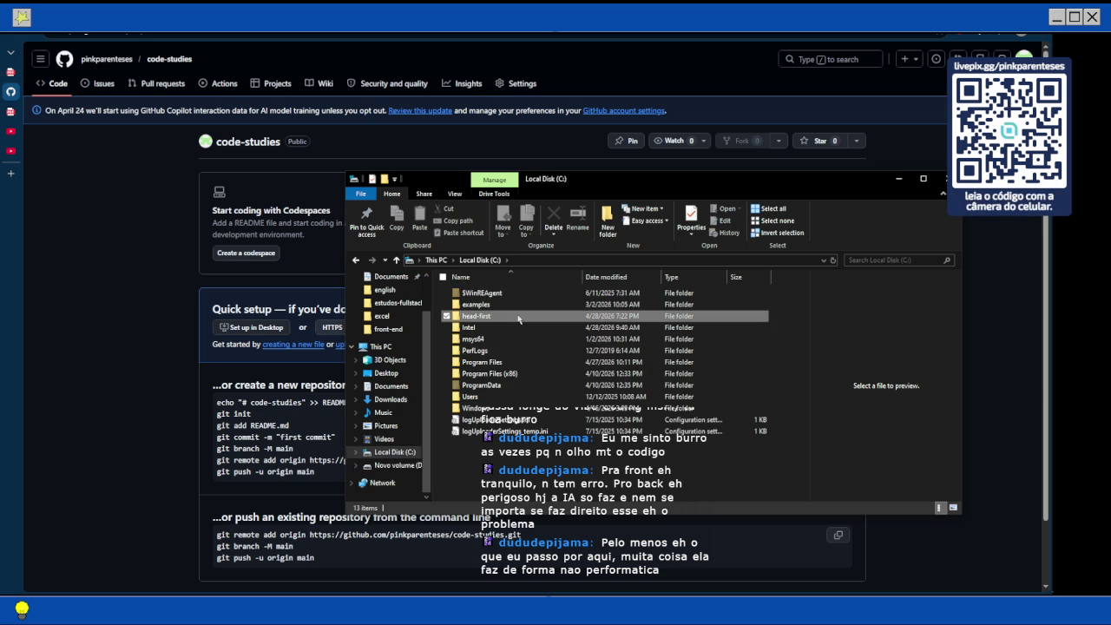
pyautogui.click(398, 466)
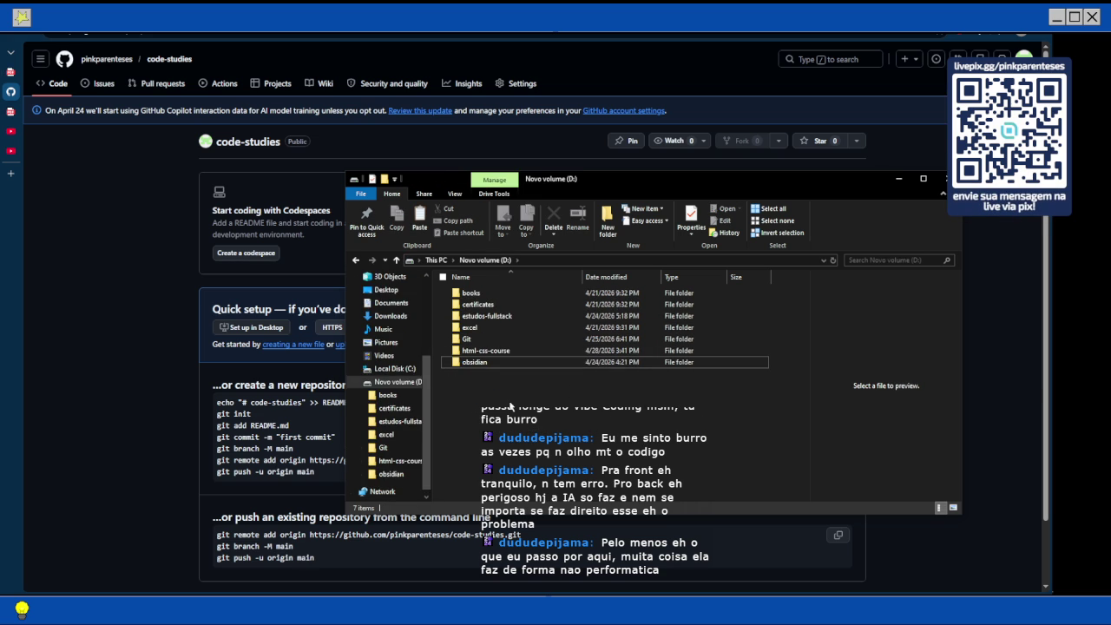
pyautogui.hotkey('ctrl', 'v')
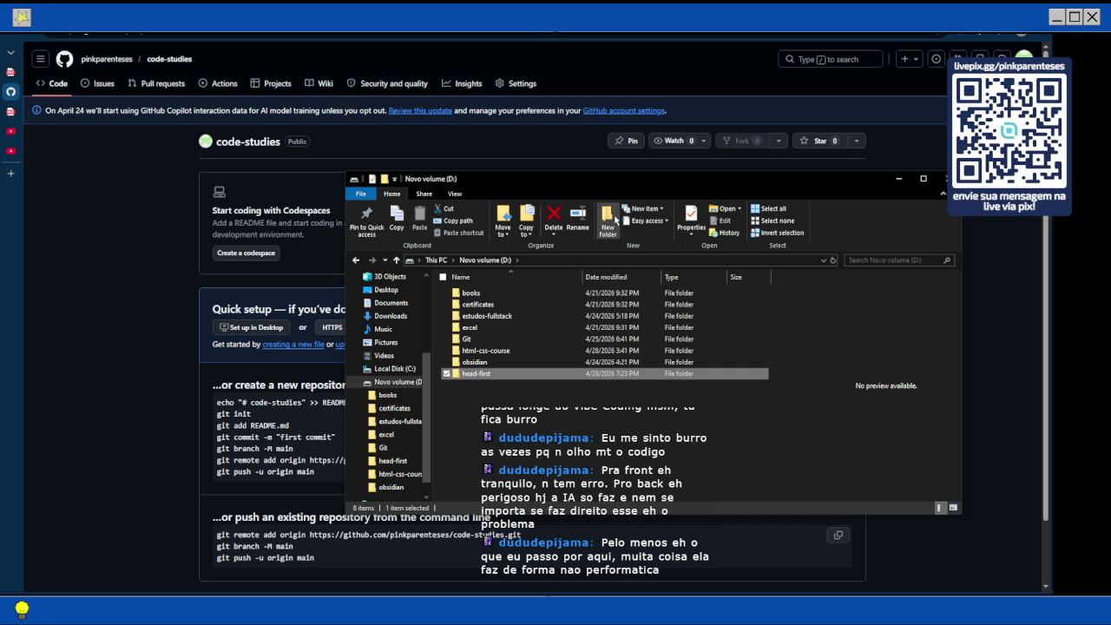
# Create a fullstack-studies folder on D: with a java folder inside it.
pyautogui.click(608, 219)
pyautogui.write('fulls')
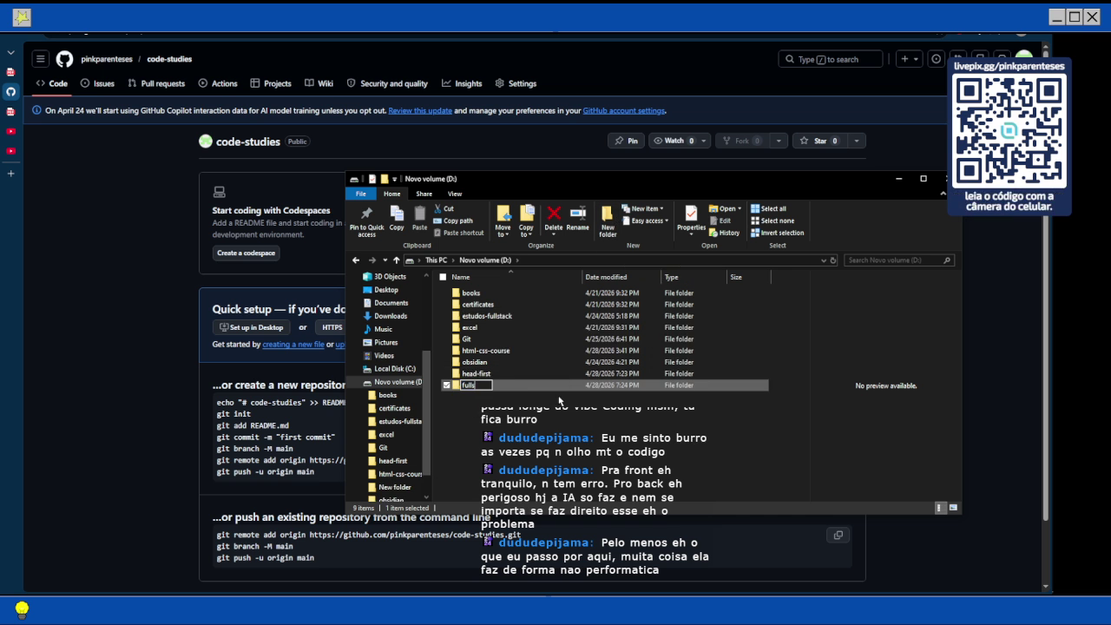
pyautogui.write('tack-studies')
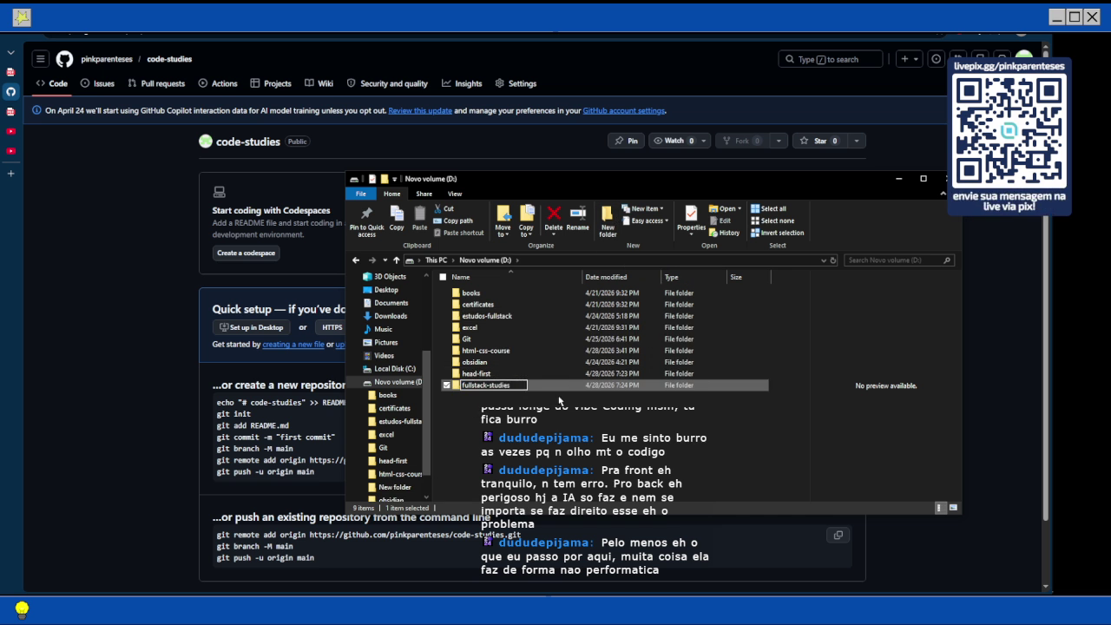
pyautogui.press('Return')
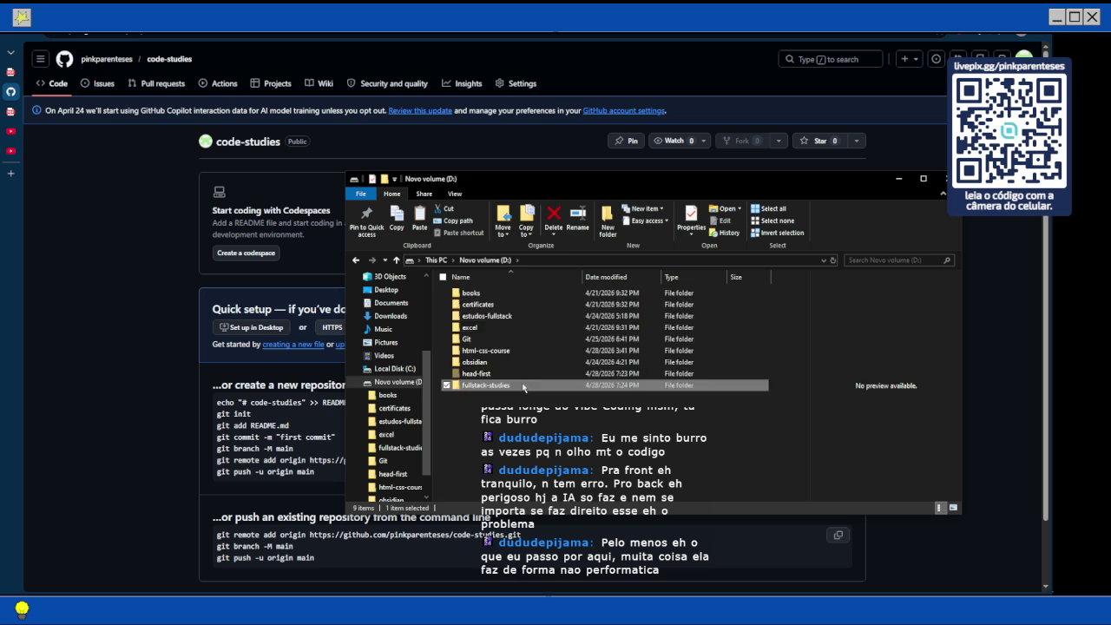
pyautogui.doubleClick(522, 383)
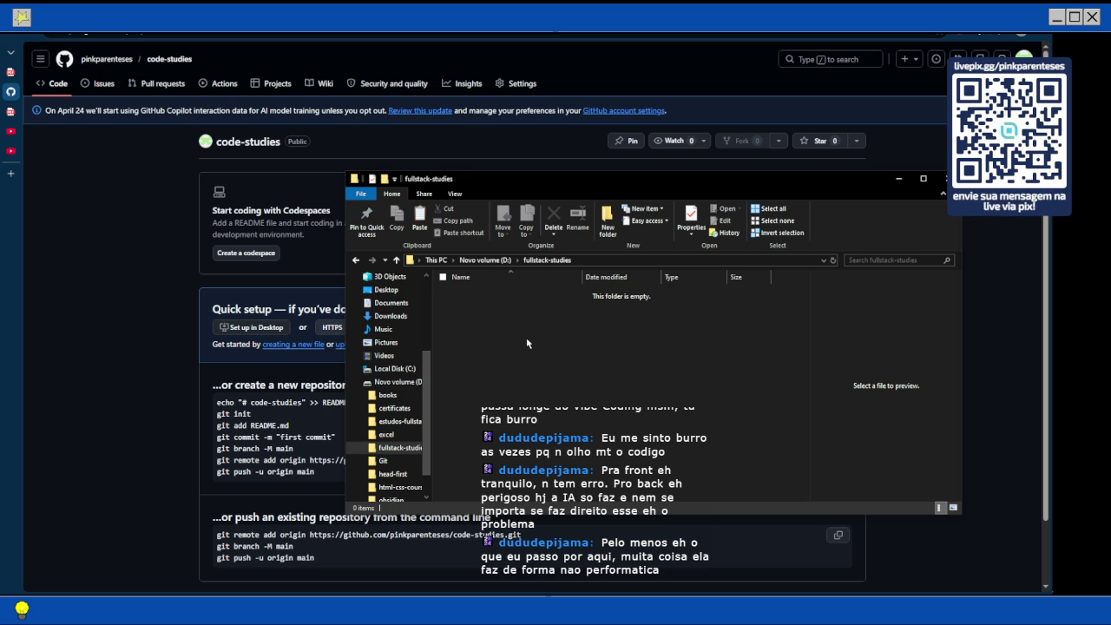
pyautogui.hotkey('ctrl', 'shift', 'n')
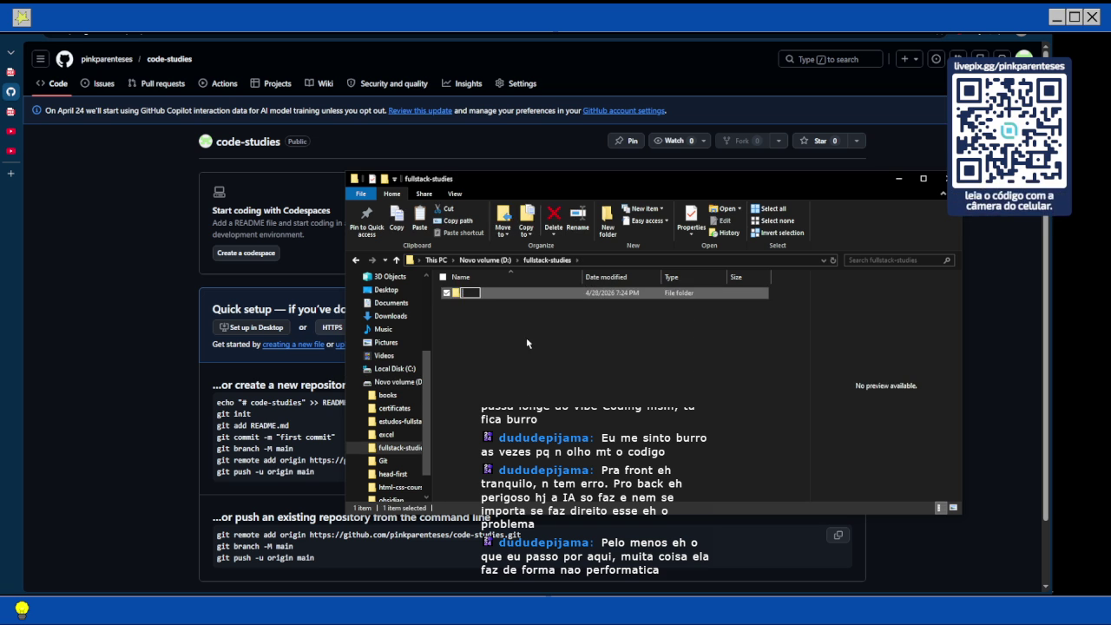
pyautogui.write('java')
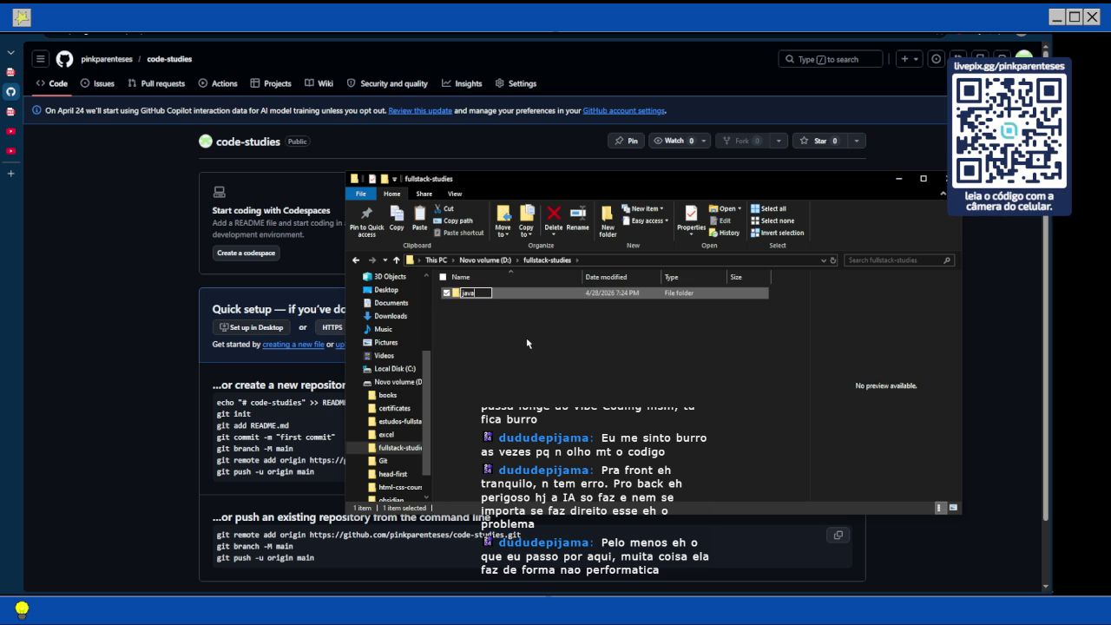
pyautogui.press('Return')
pyautogui.click(526, 343)
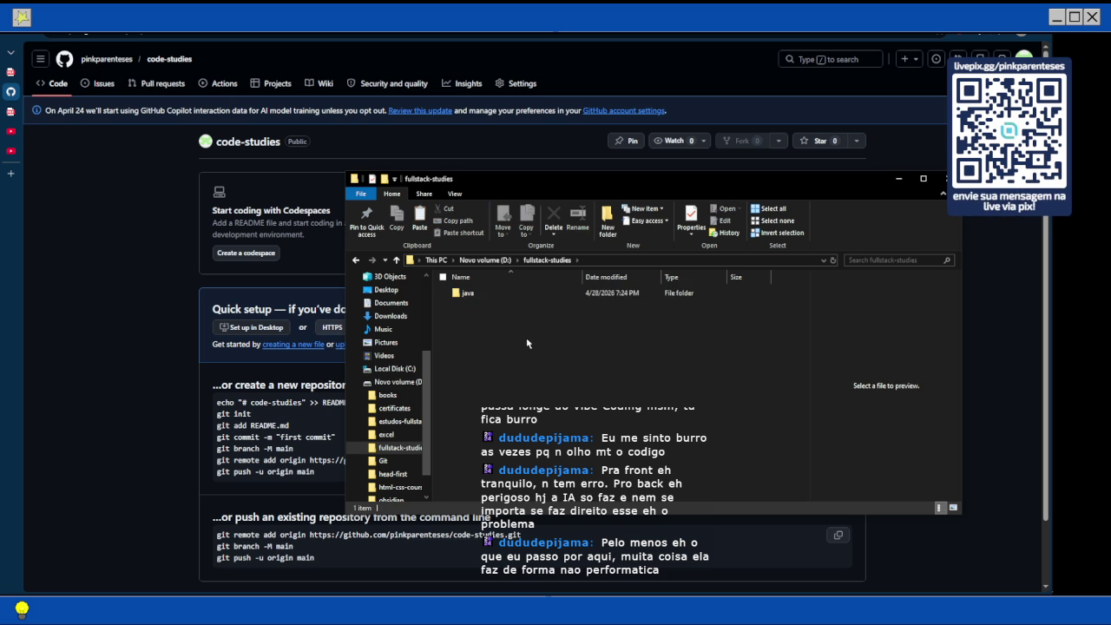
pyautogui.doubleClick(532, 294)
# Paste head-first into java, rename it head-first-java, and open its chapter2 folder.
pyautogui.hotkey('ctrl', 'v')
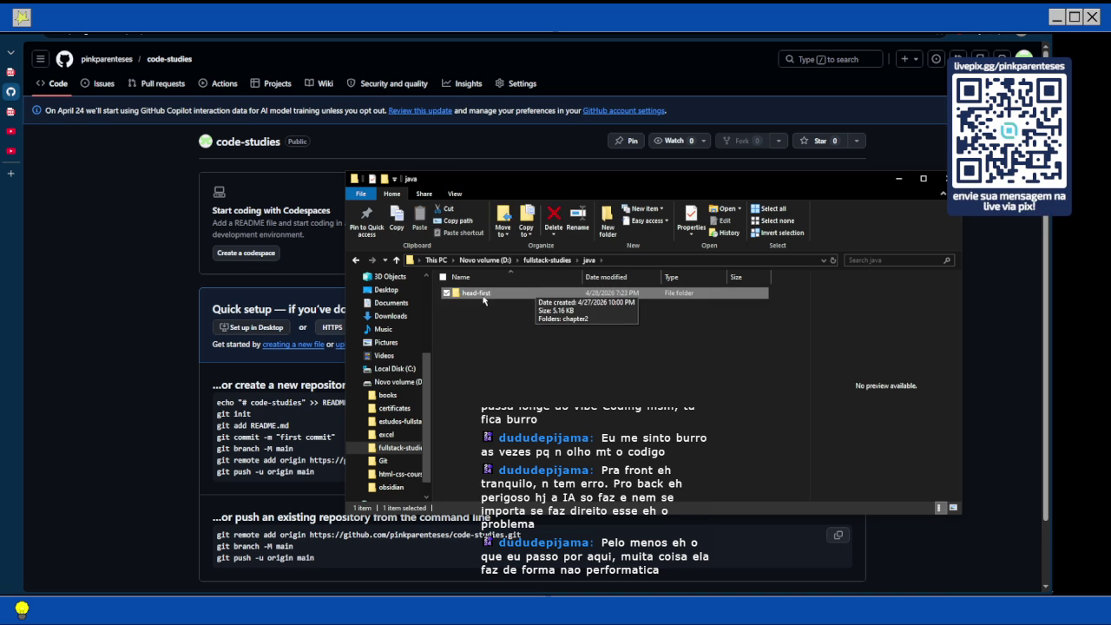
pyautogui.press('F2')
pyautogui.write('-java')
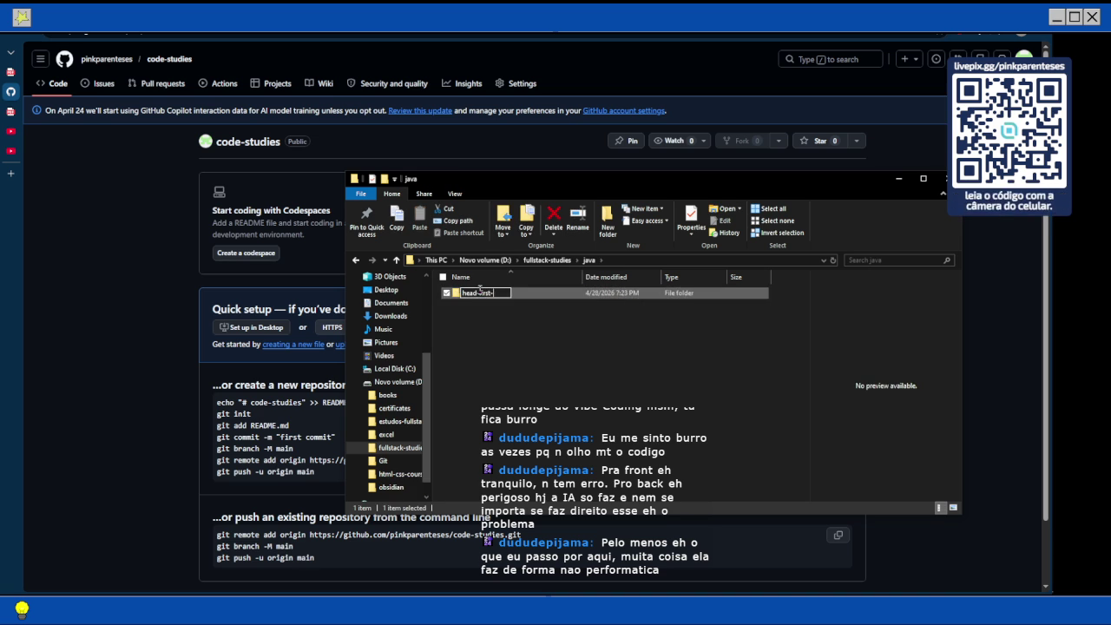
pyautogui.press('Return')
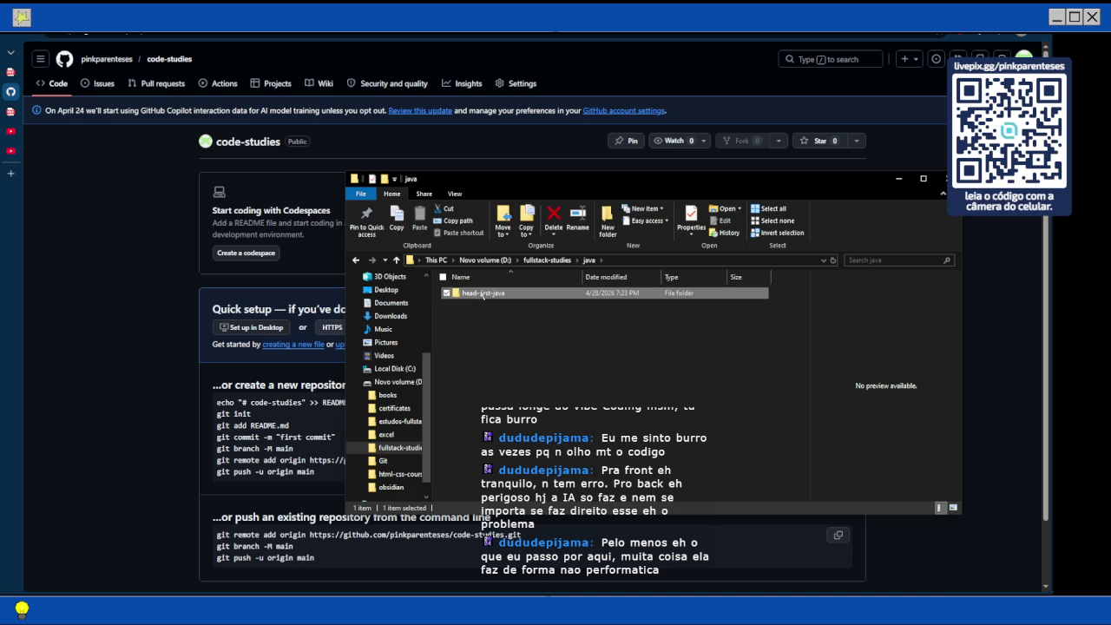
pyautogui.doubleClick(483, 295)
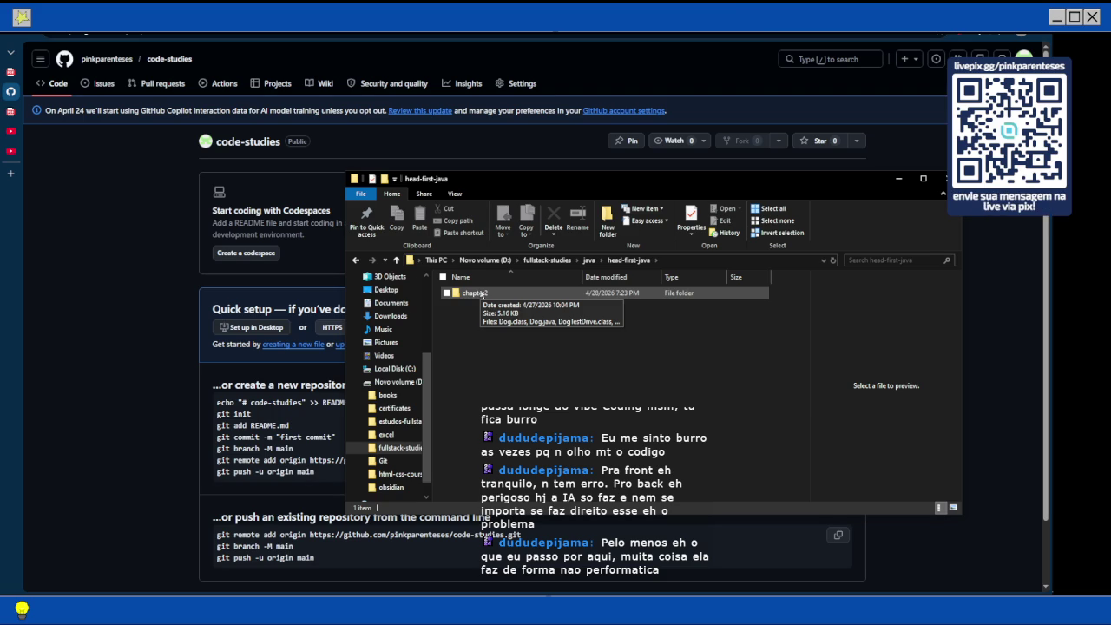
pyautogui.doubleClick(482, 295)
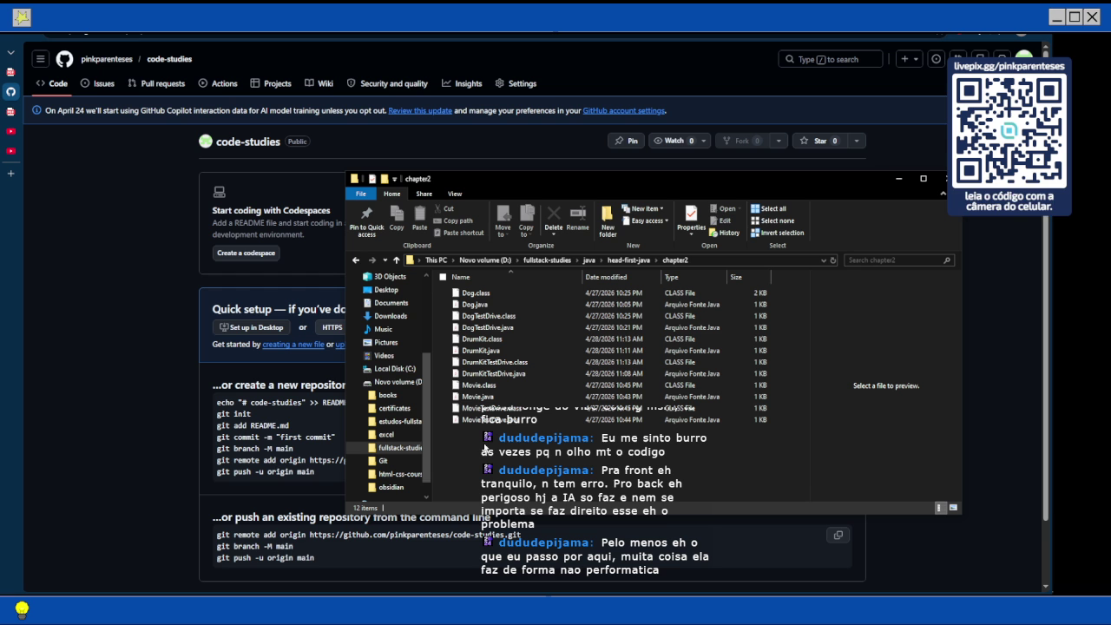
# Search Bing for 'git ignore' in a new tab and read the Copilot summary of .gitignore.
pyautogui.click(10, 173)
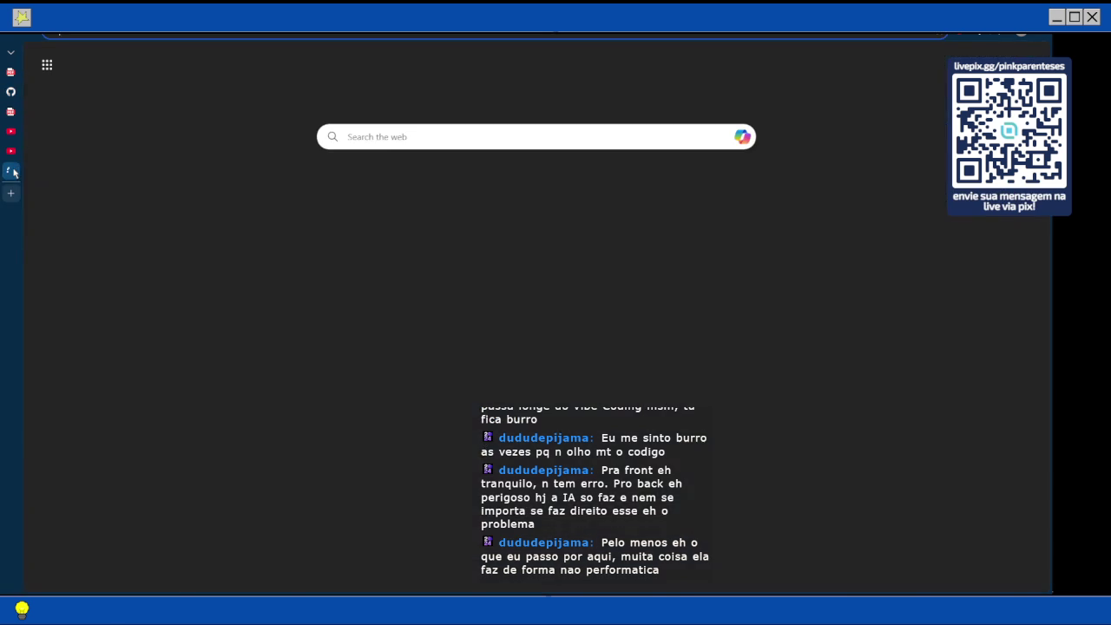
pyautogui.write('git ignore')
pyautogui.press('Return')
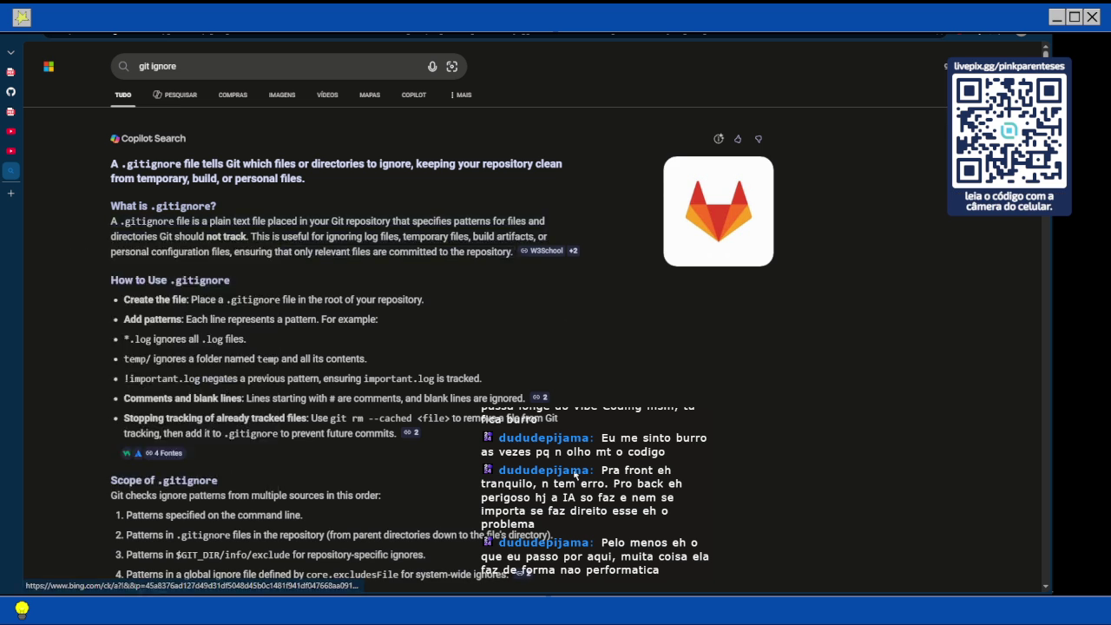
pyautogui.scroll(-2, 565, 487)
pyautogui.scroll(-1, 396, 307)
pyautogui.scroll(3, 396, 307)
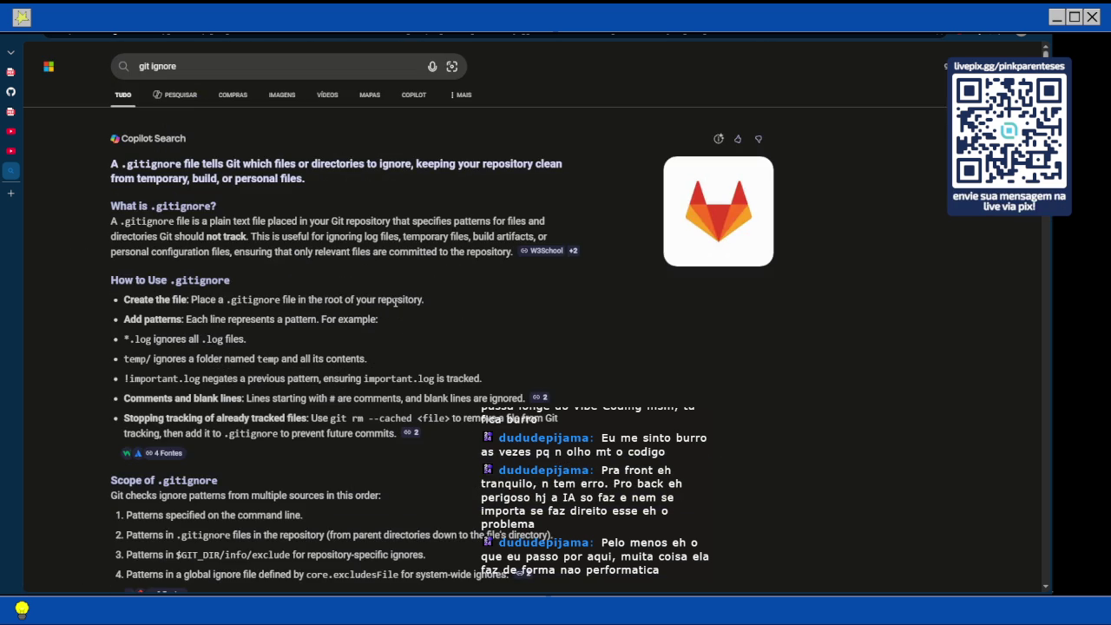
pyautogui.scroll(-6, 380, 301)
pyautogui.scroll(-5, 184, 254)
pyautogui.click(184, 228)
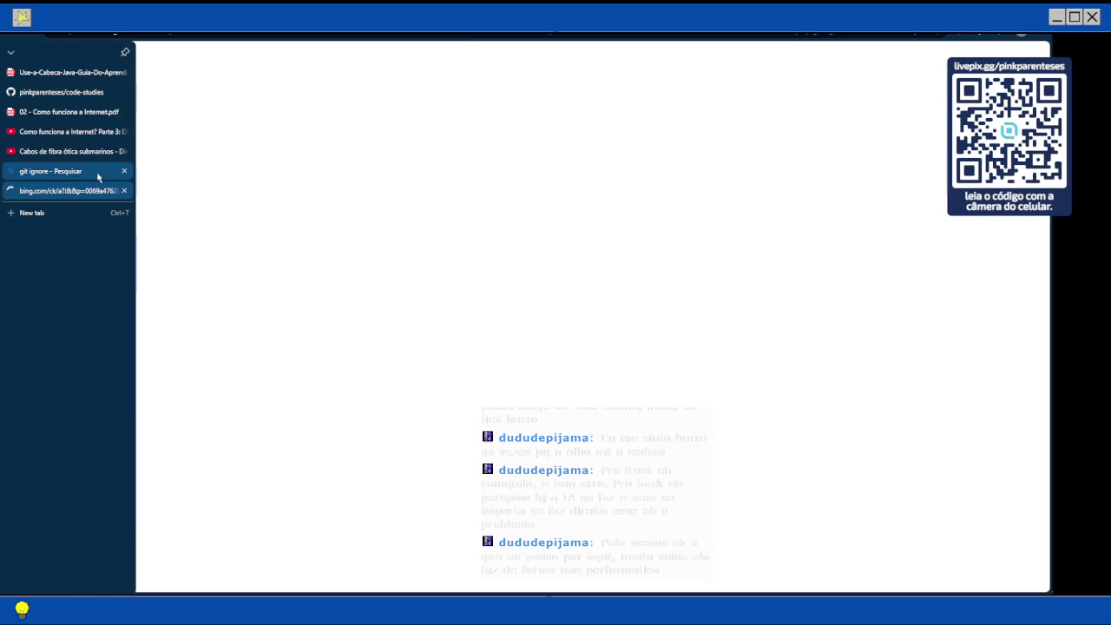
pyautogui.click(122, 177)
pyautogui.click(124, 171)
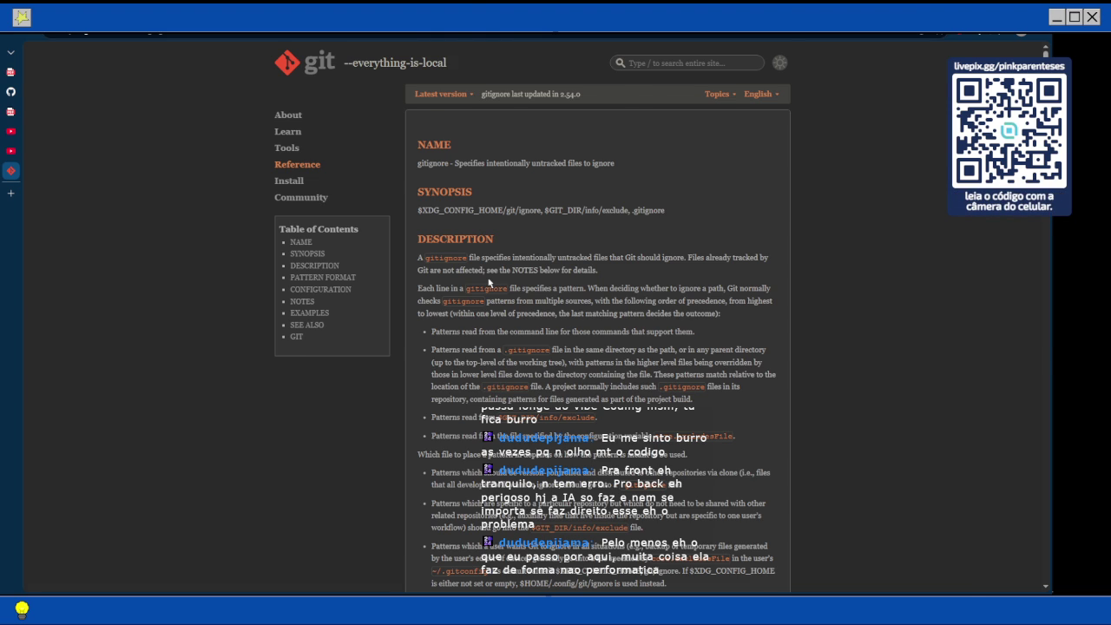
pyautogui.scroll(-3, 536, 294)
pyautogui.scroll(-5, 536, 294)
pyautogui.scroll(1, 538, 297)
pyautogui.scroll(-1, 538, 298)
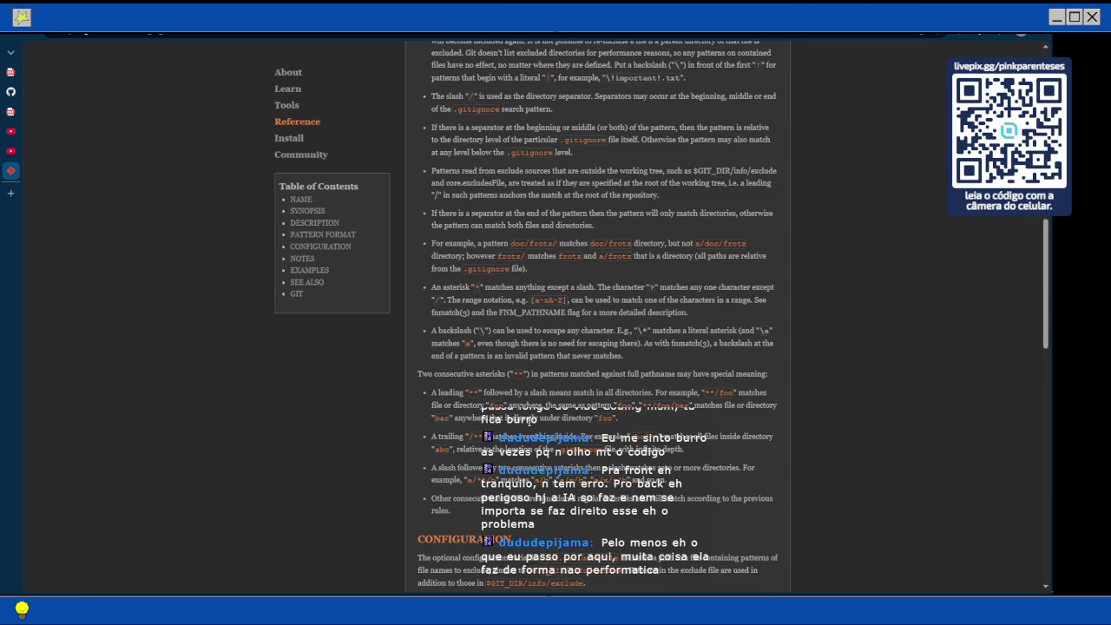
pyautogui.scroll(-3, 530, 402)
pyautogui.scroll(-6, 530, 402)
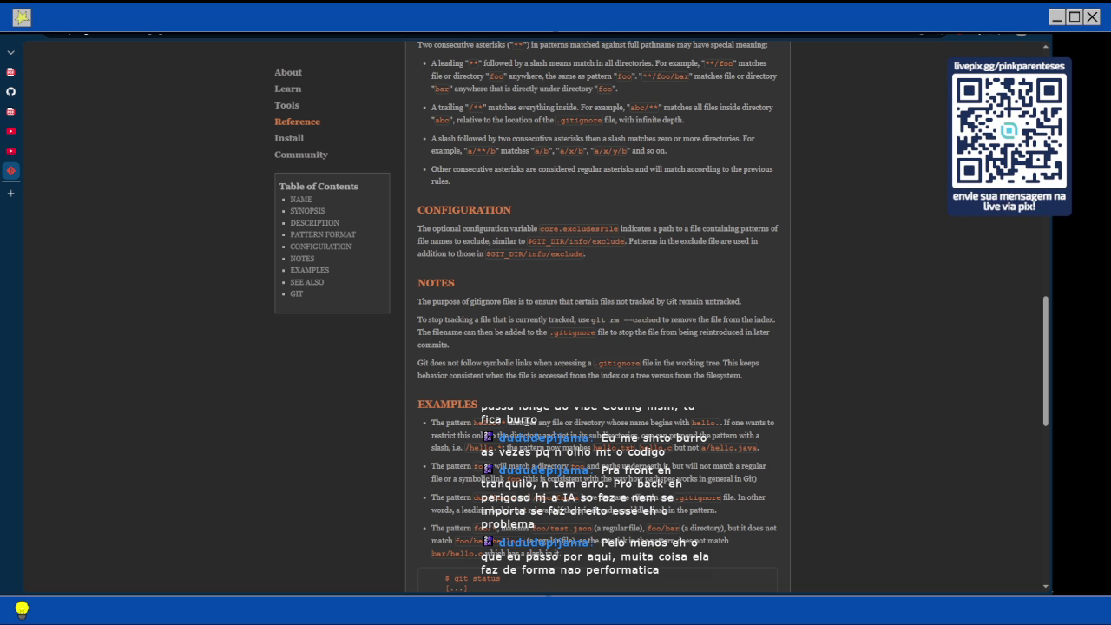
pyautogui.scroll(-2, 520, 393)
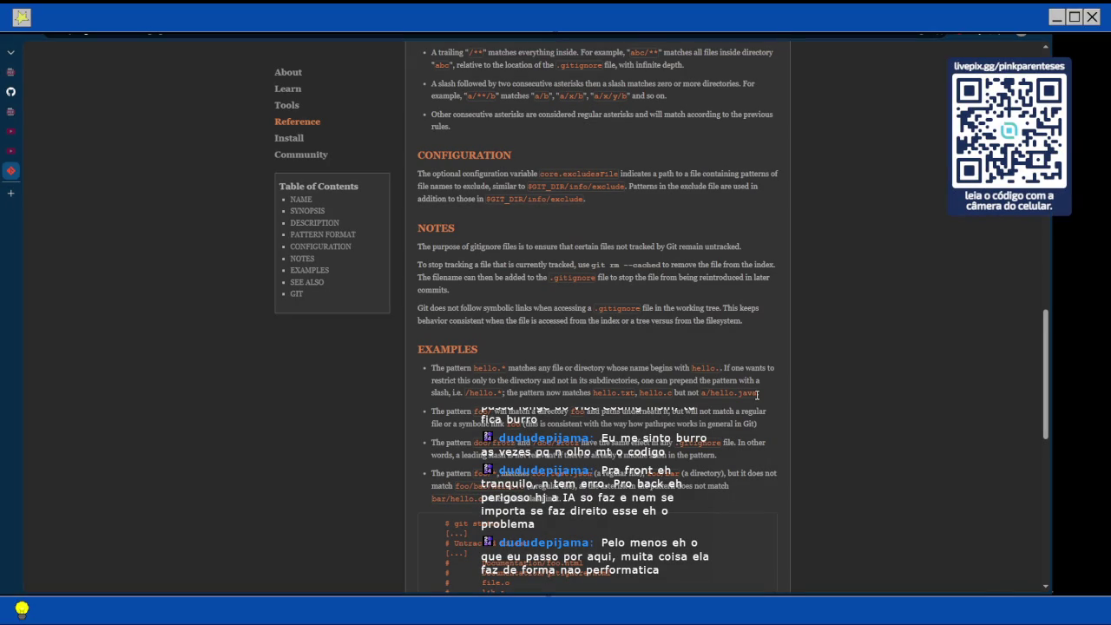
pyautogui.scroll(4, 483, 316)
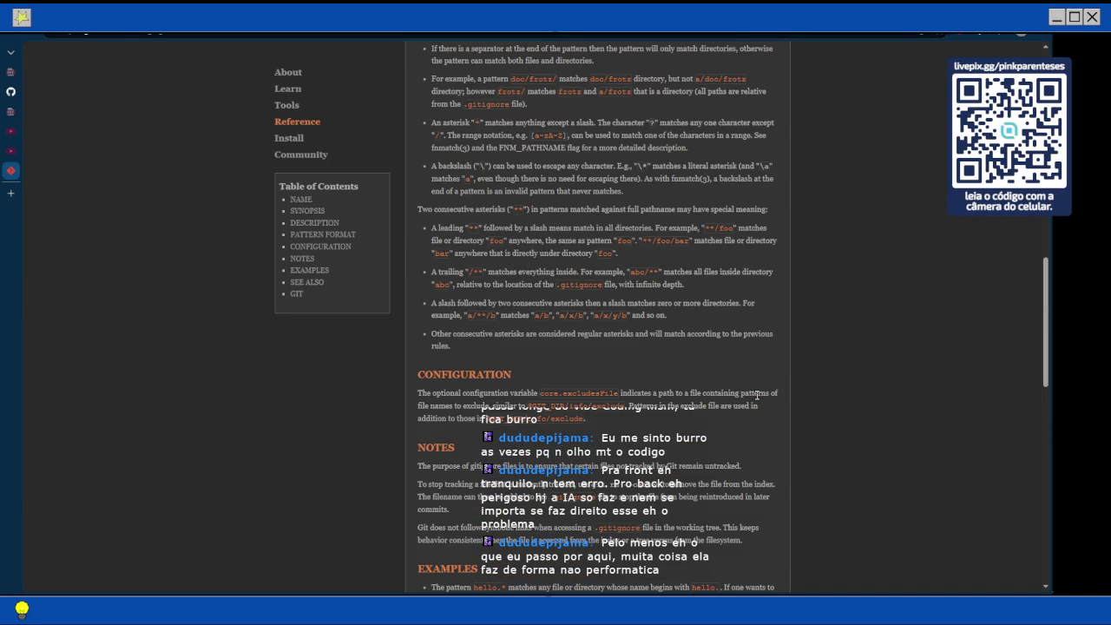
pyautogui.scroll(2, 512, 313)
pyautogui.scroll(2, 543, 311)
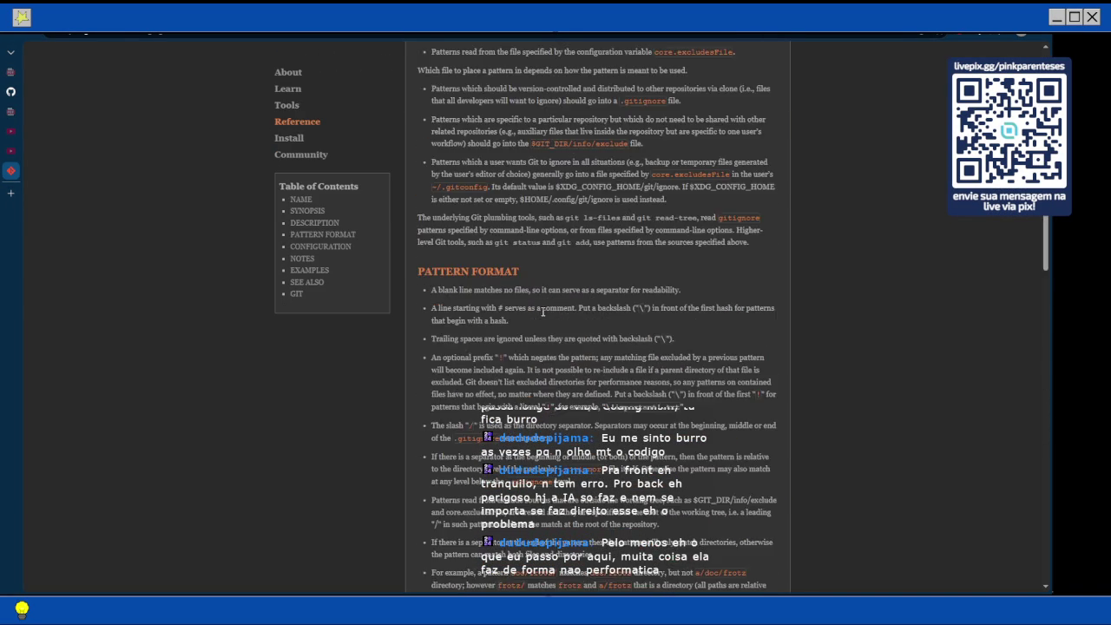
pyautogui.scroll(-4, 544, 311)
pyautogui.scroll(-10, 543, 311)
pyautogui.scroll(5, 543, 313)
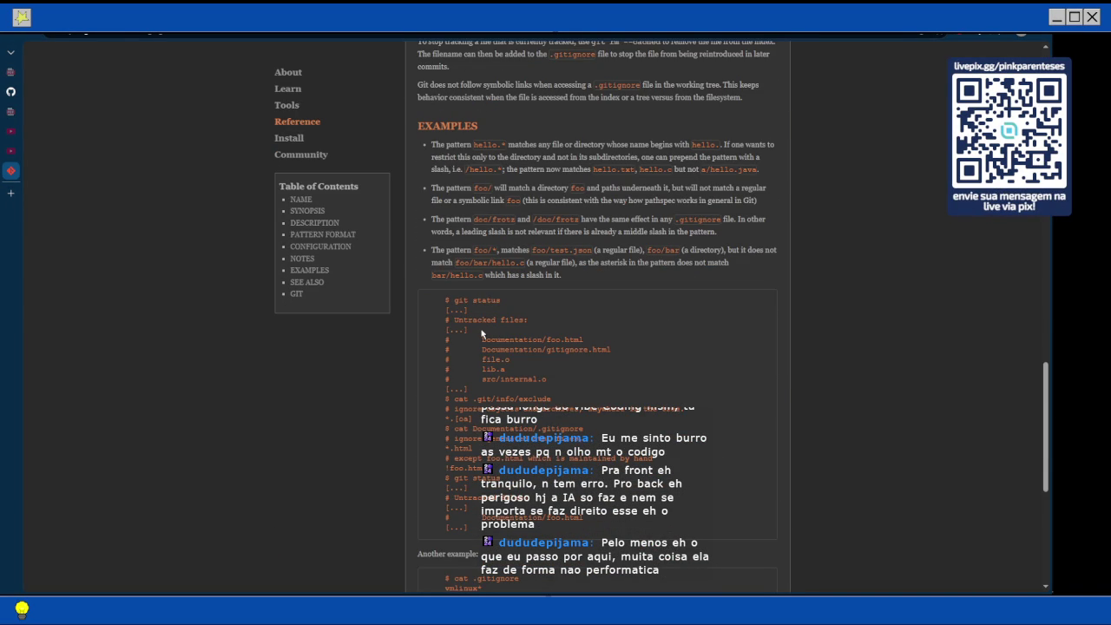
pyautogui.scroll(-3, 482, 332)
pyautogui.scroll(-2, 482, 329)
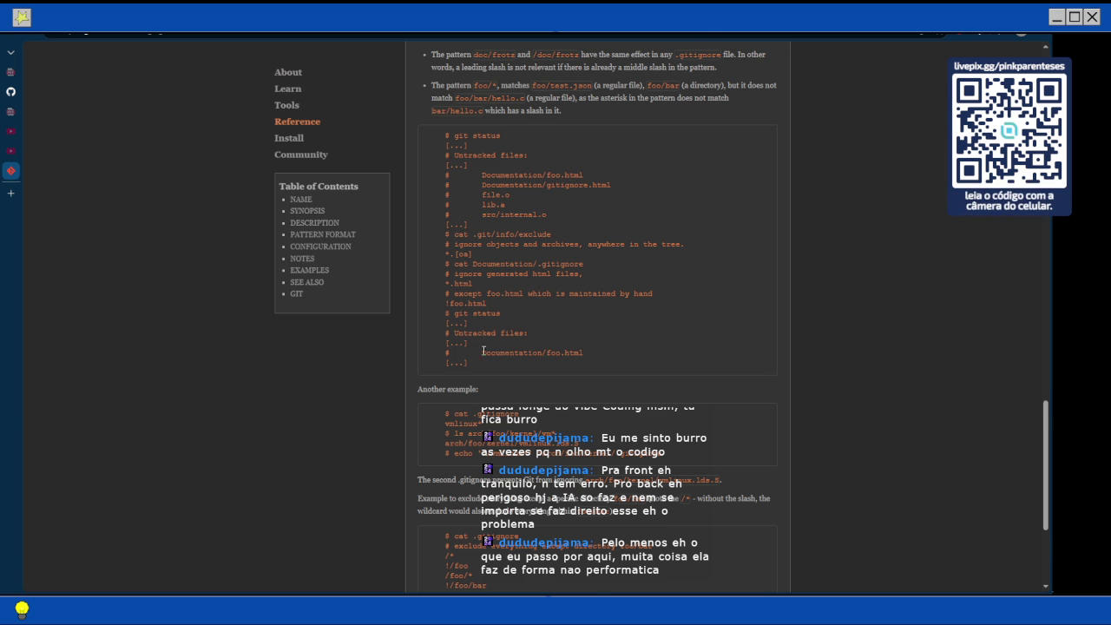
pyautogui.scroll(-1, 420, 315)
pyautogui.scroll(-1, 421, 315)
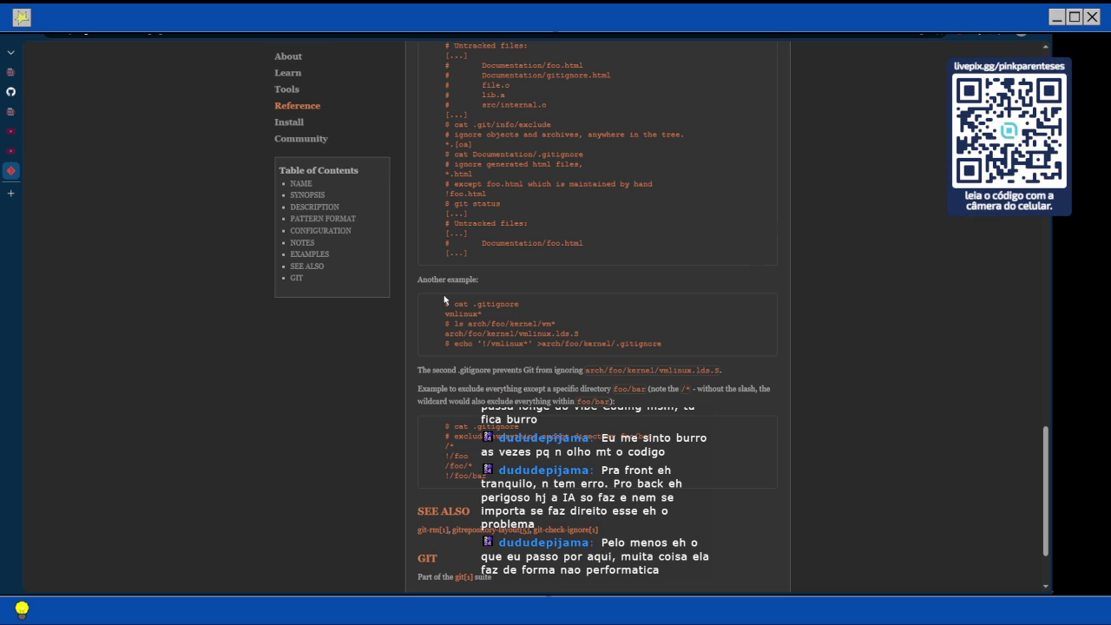
pyautogui.scroll(-2, 445, 300)
pyautogui.scroll(2, 444, 300)
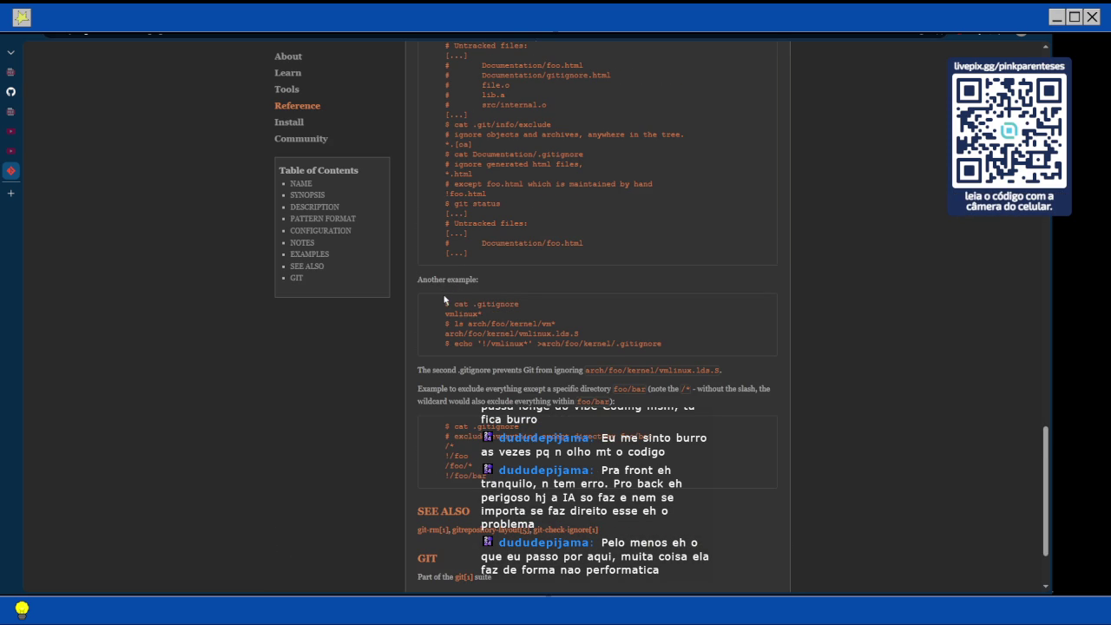
pyautogui.scroll(1, 444, 300)
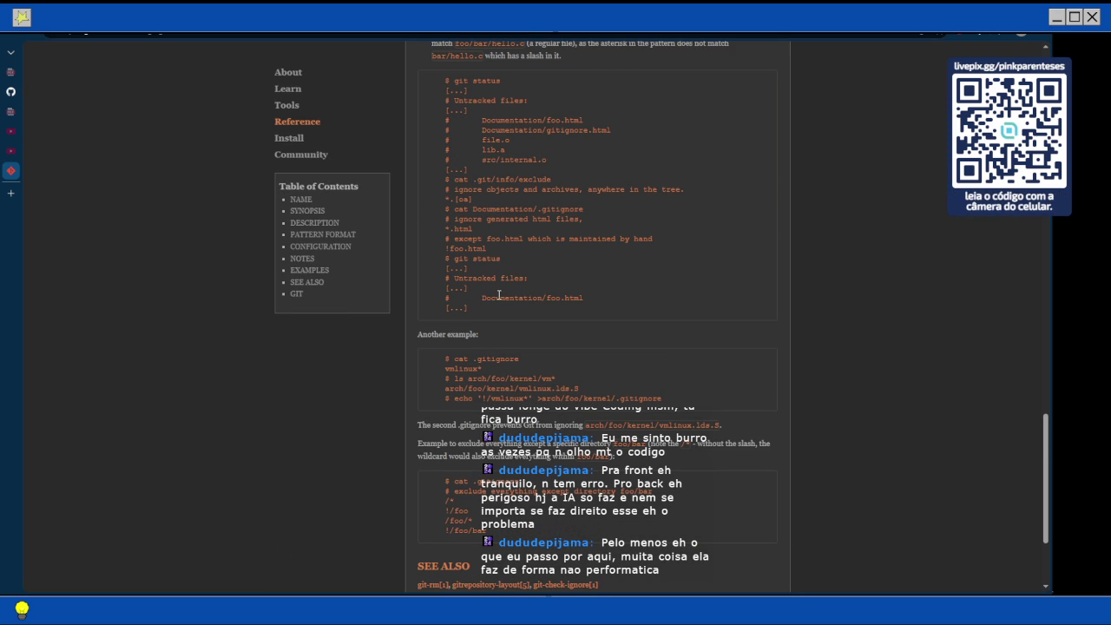
pyautogui.scroll(4, 499, 295)
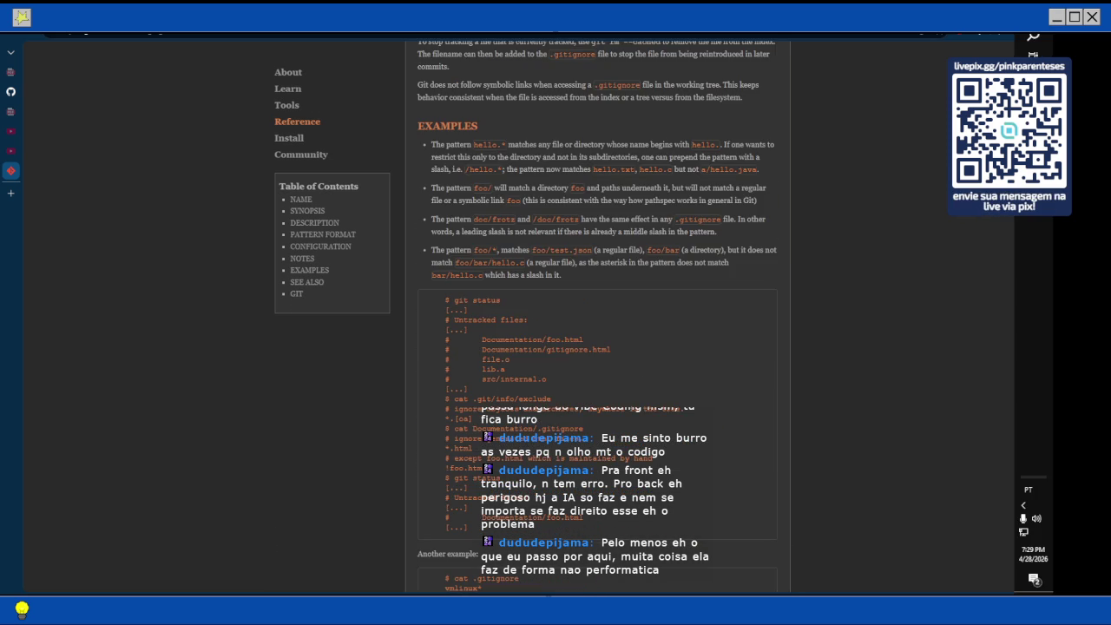
# Create an empty 'New Text Document.txt' in the java folder beside head-first-java.
pyautogui.hotkey('alt', 'Tab')
pyautogui.click(396, 260)
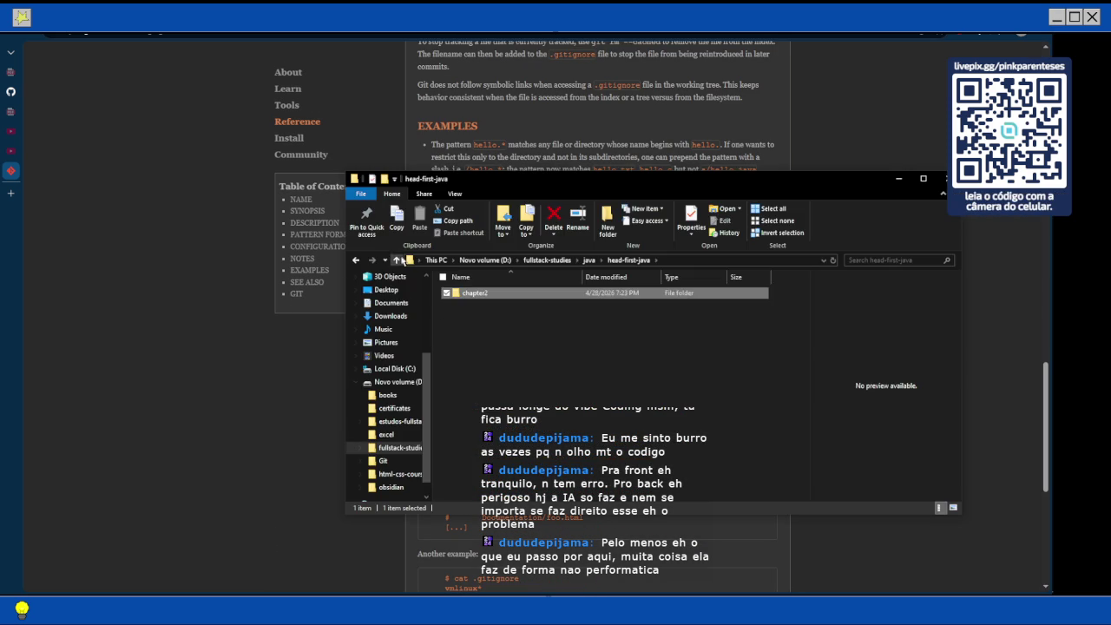
pyautogui.click(510, 345)
pyautogui.rightClick(510, 346)
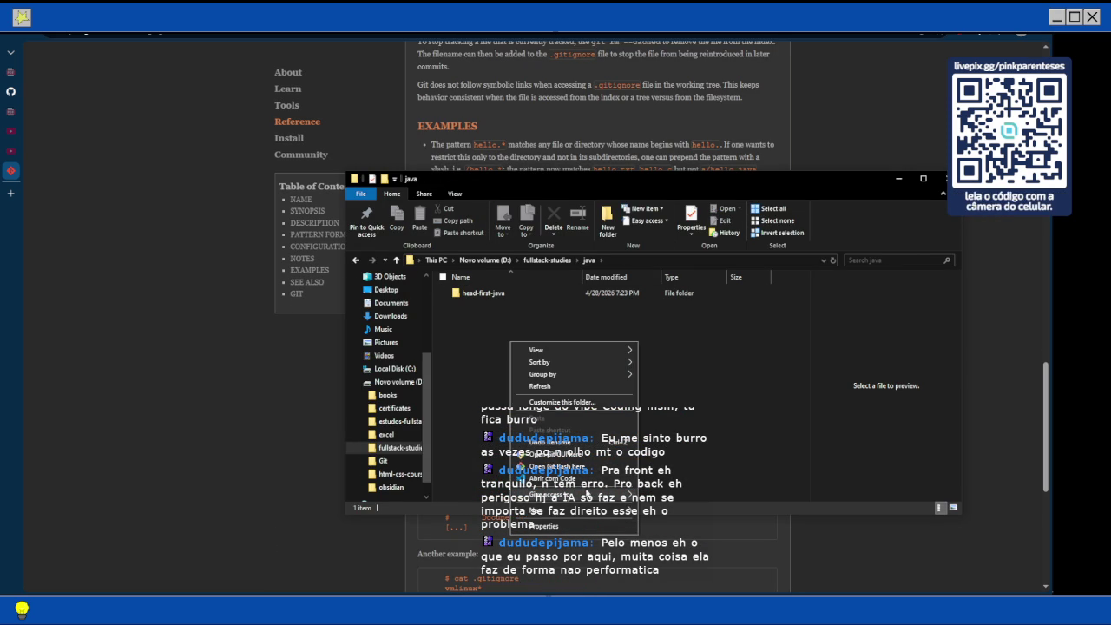
pyautogui.moveTo(597, 511)
pyautogui.click(673, 484)
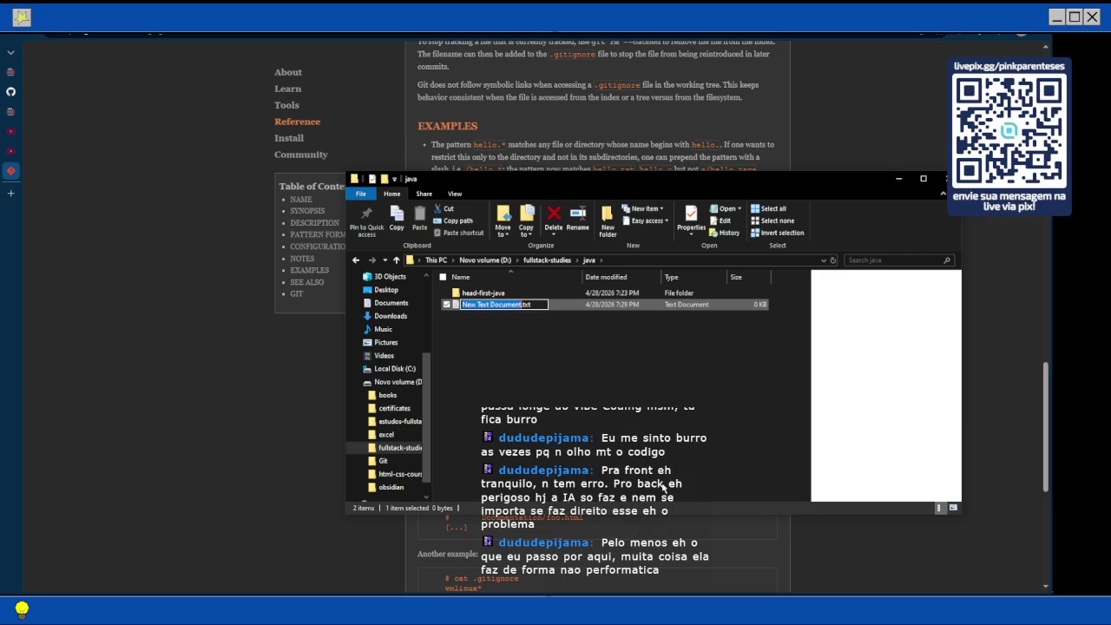
pyautogui.press('Return')
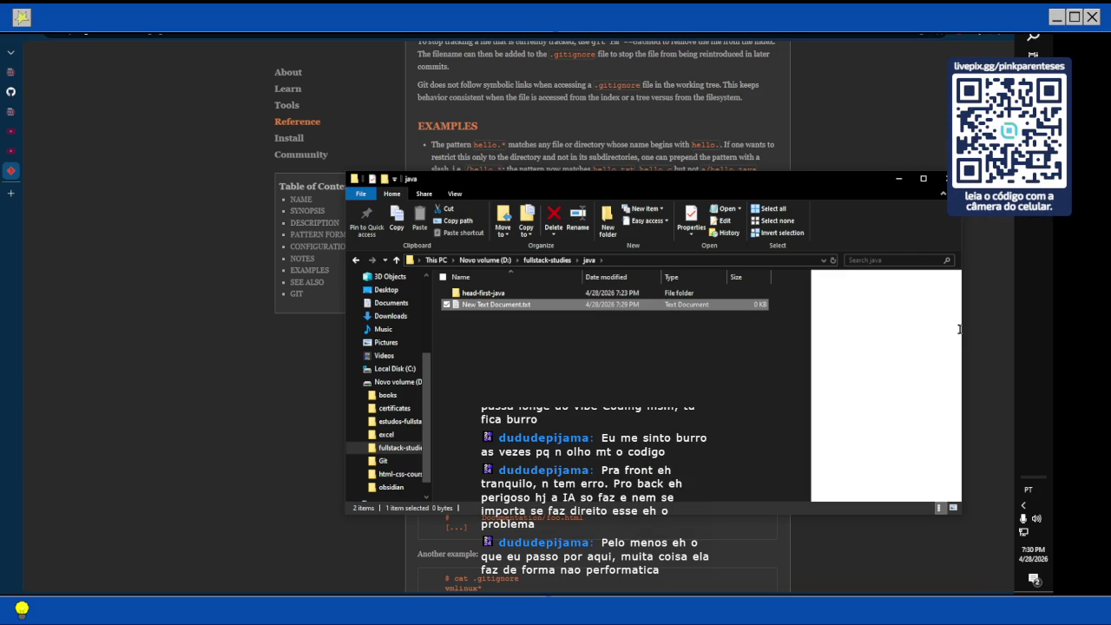
pyautogui.rightClick(550, 304)
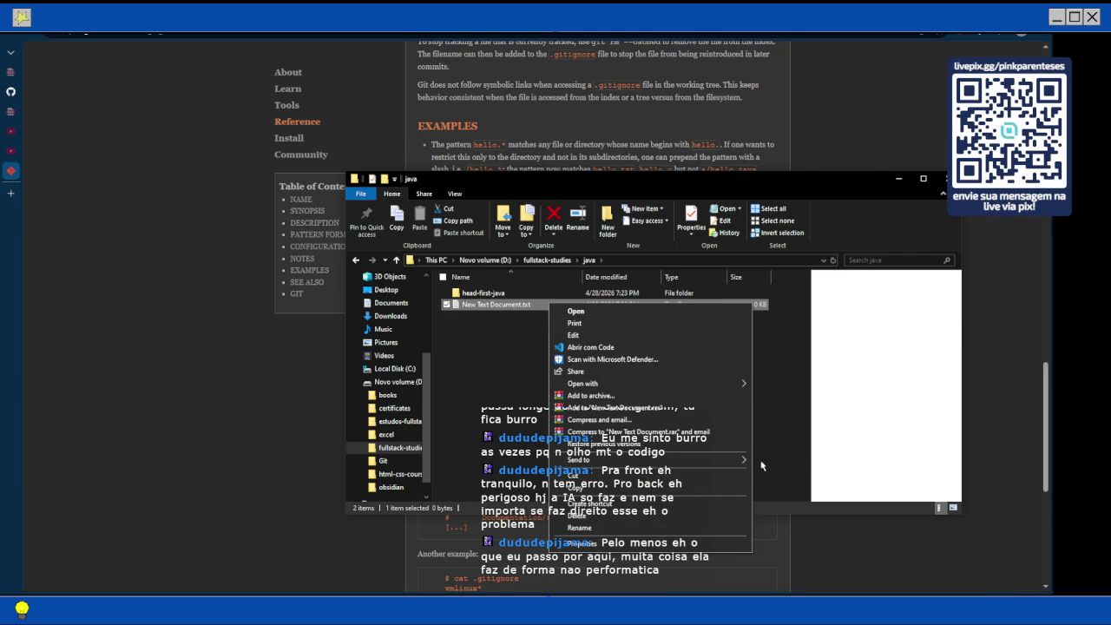
# Open the text file in Notepad3, write .class* on line 3, and return to the gitignore docs.
pyautogui.moveTo(743, 383)
pyautogui.click(782, 396)
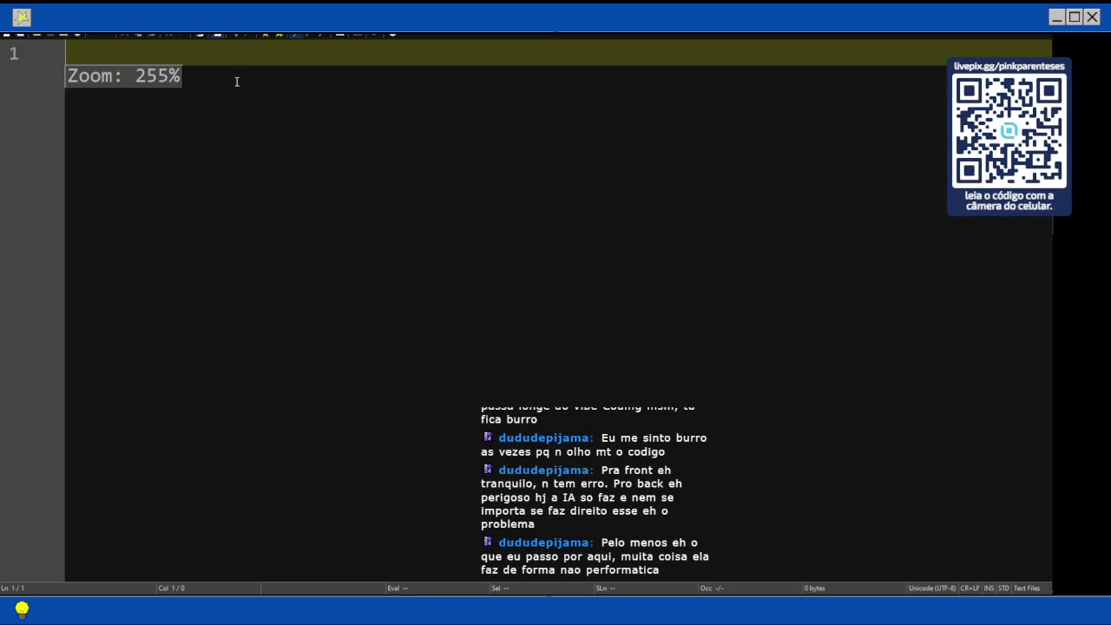
pyautogui.press('Return')
pyautogui.press('Return')
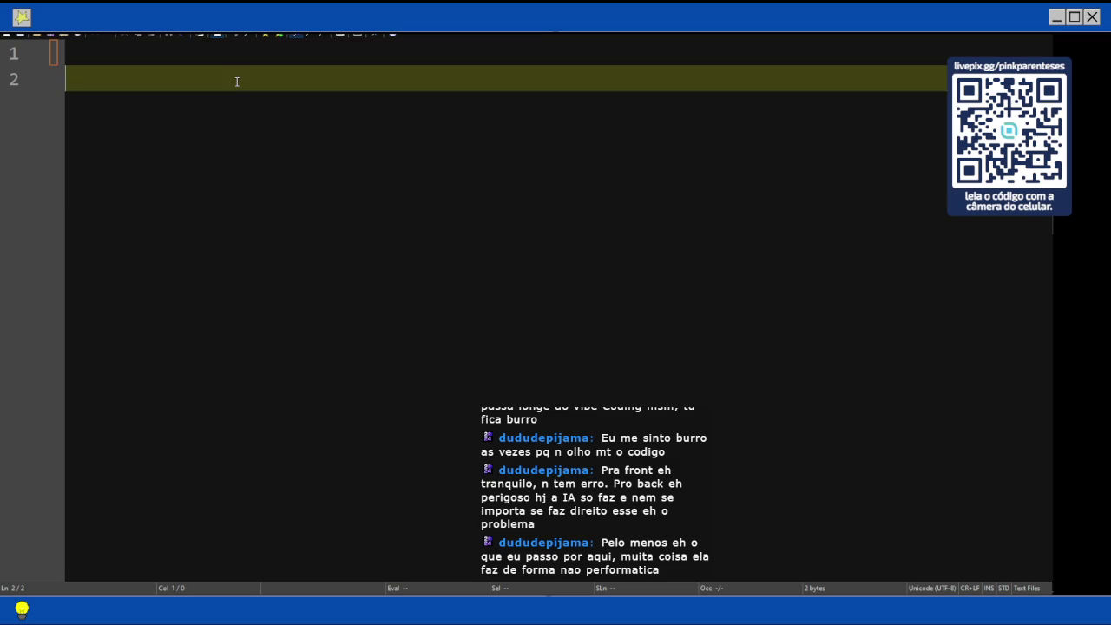
pyautogui.write('.class')
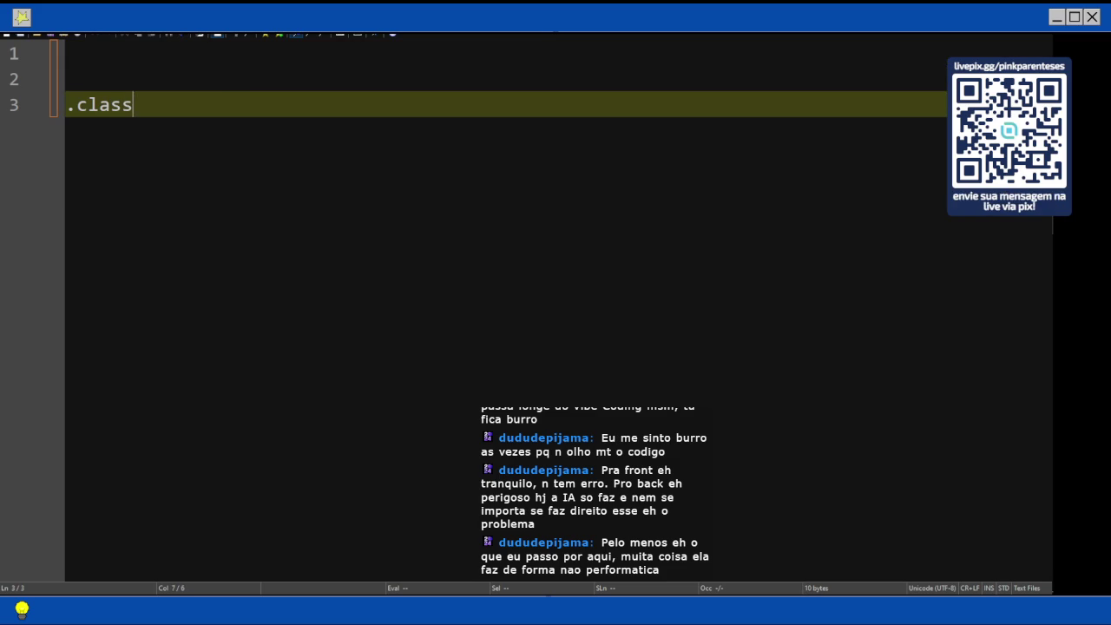
pyautogui.write('*')
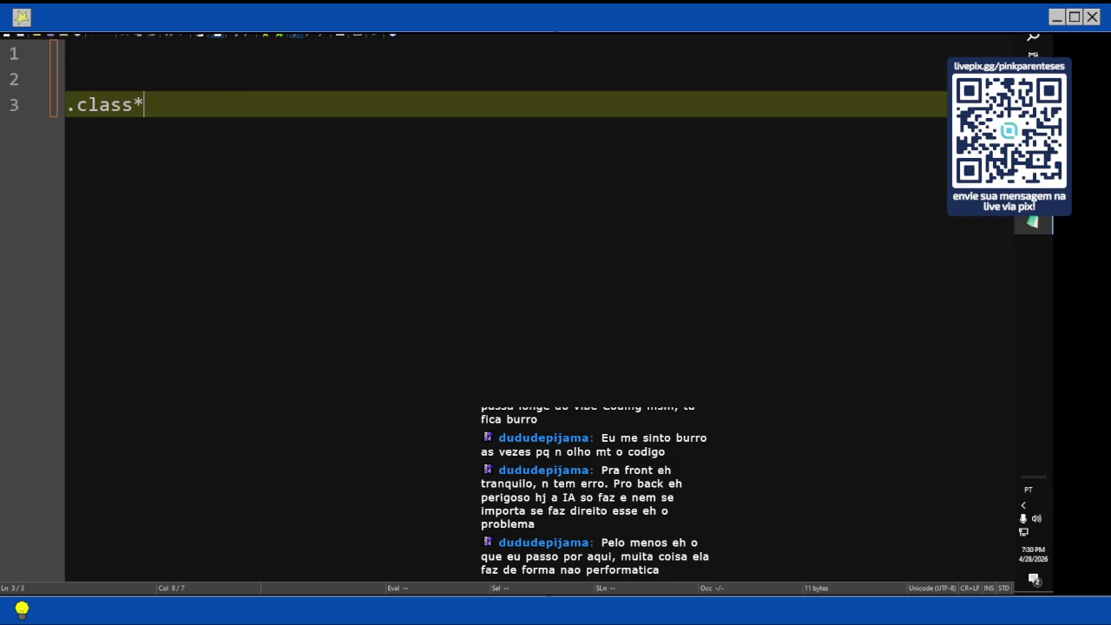
pyautogui.click(1033, 221)
pyautogui.click(964, 250)
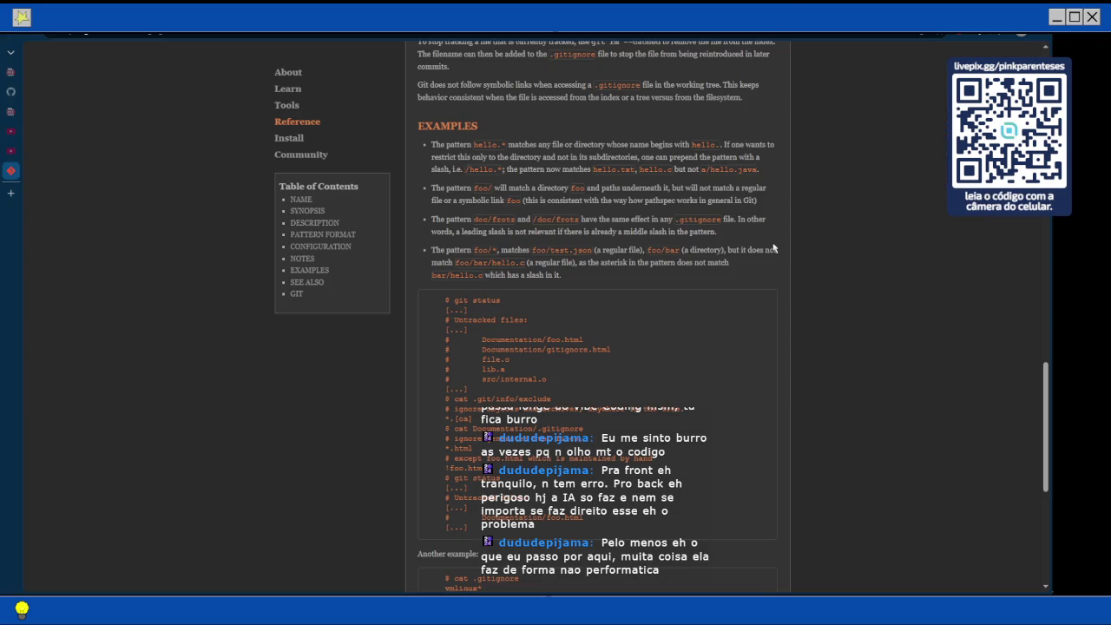
# Scroll back up through the gitignore documentation page.
pyautogui.scroll(-4, 772, 249)
pyautogui.scroll(7, 772, 249)
pyautogui.scroll(1, 773, 248)
pyautogui.scroll(7, 773, 248)
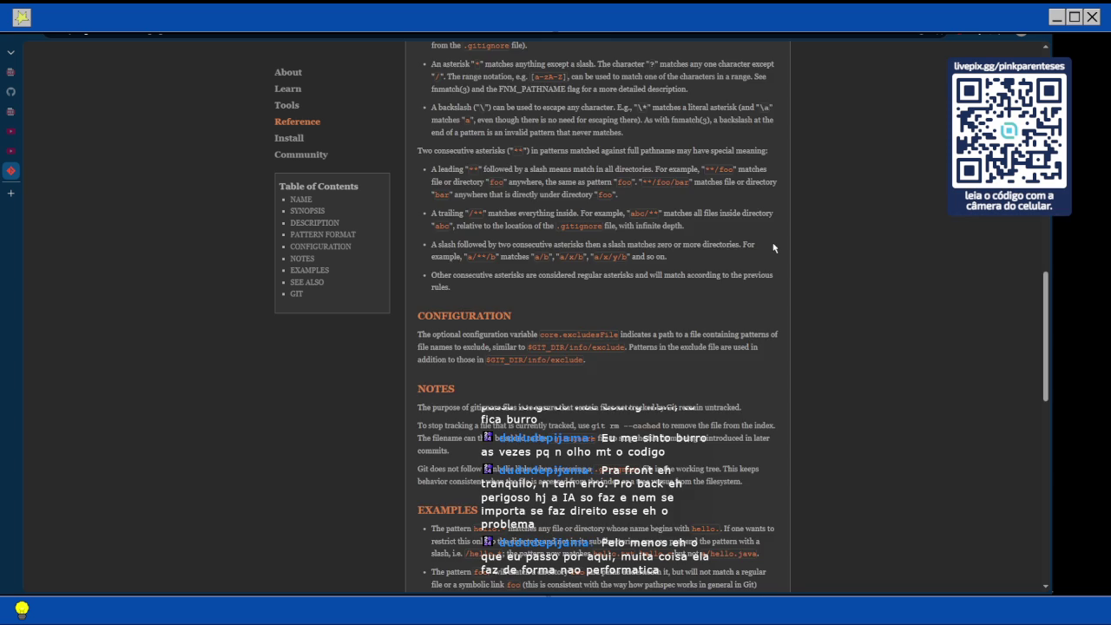
pyautogui.hotkey('ctrl', 't')
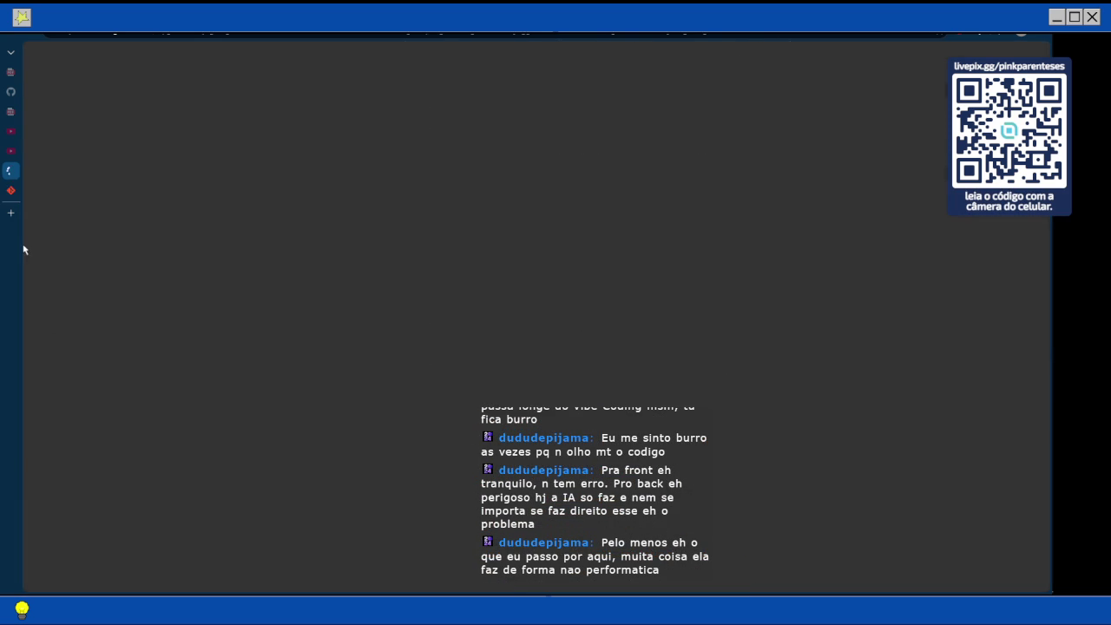
pyautogui.hotkey('ctrl', 'Tab')
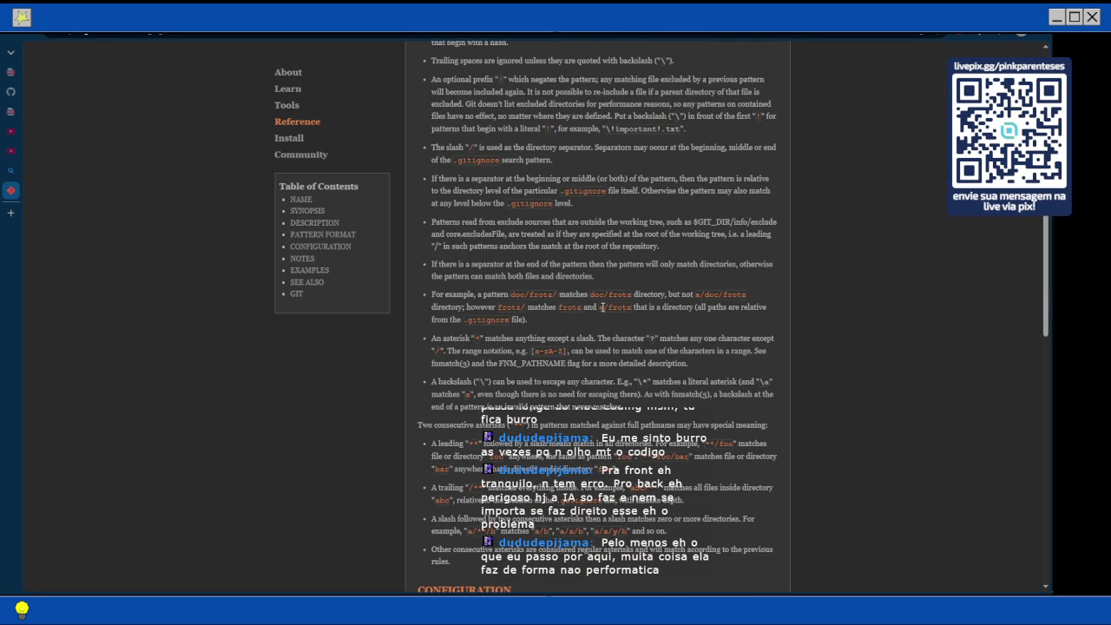
pyautogui.scroll(5, 602, 307)
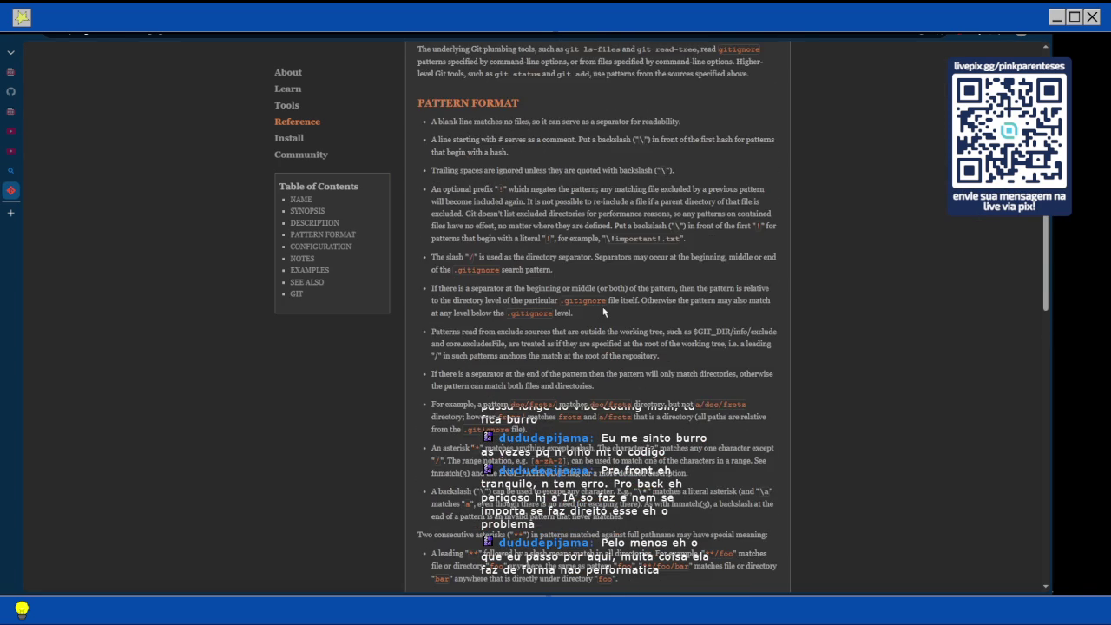
pyautogui.scroll(3, 604, 312)
pyautogui.scroll(5, 601, 307)
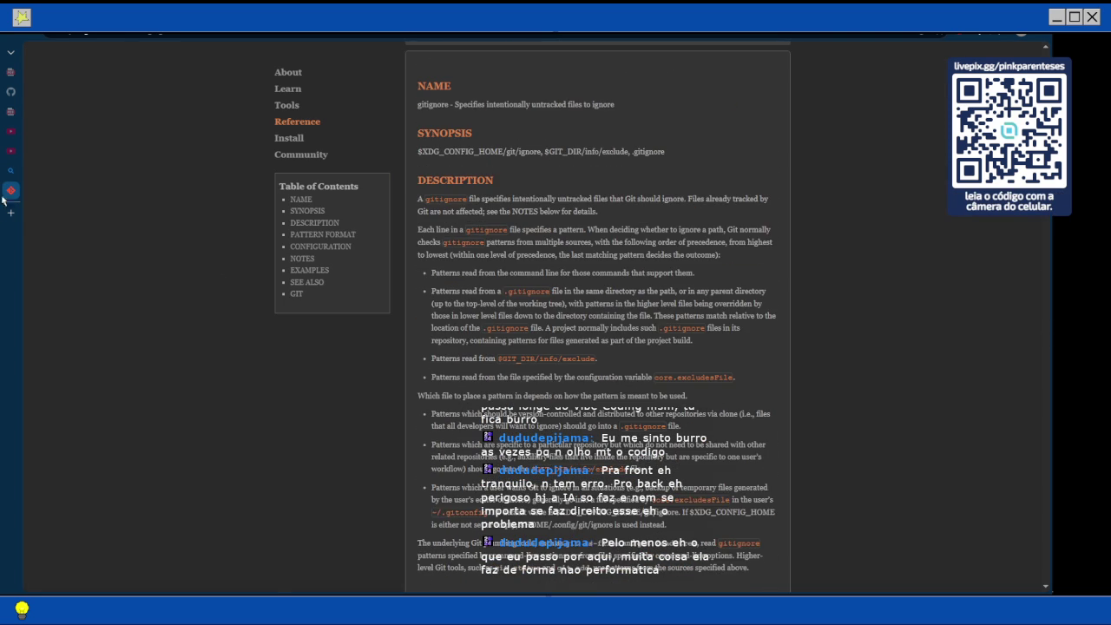
# Open the W3Schools Git Ignore article from the search results and read through it.
pyautogui.click(11, 172)
pyautogui.scroll(1, 360, 308)
pyautogui.scroll(3, 361, 308)
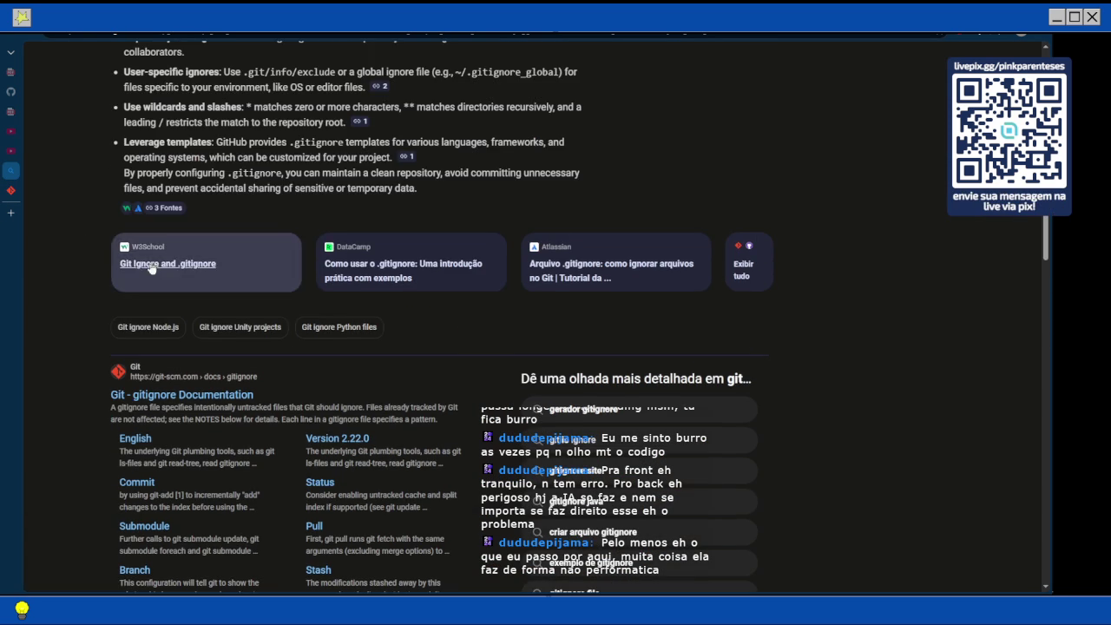
pyautogui.click(151, 267)
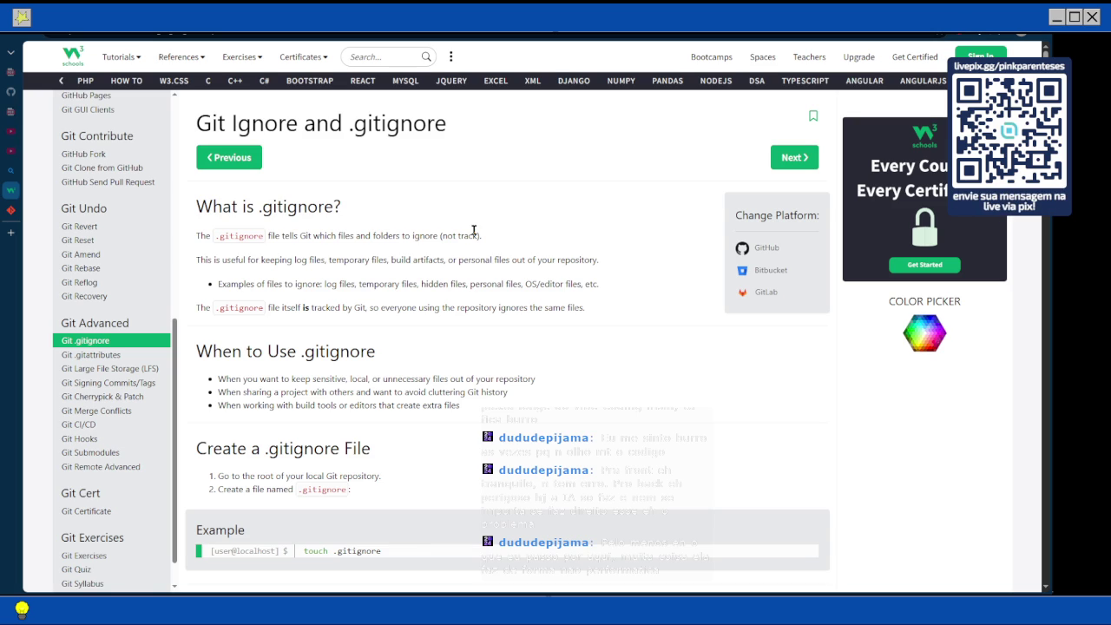
pyautogui.scroll(-1, 474, 230)
pyautogui.scroll(-2, 474, 230)
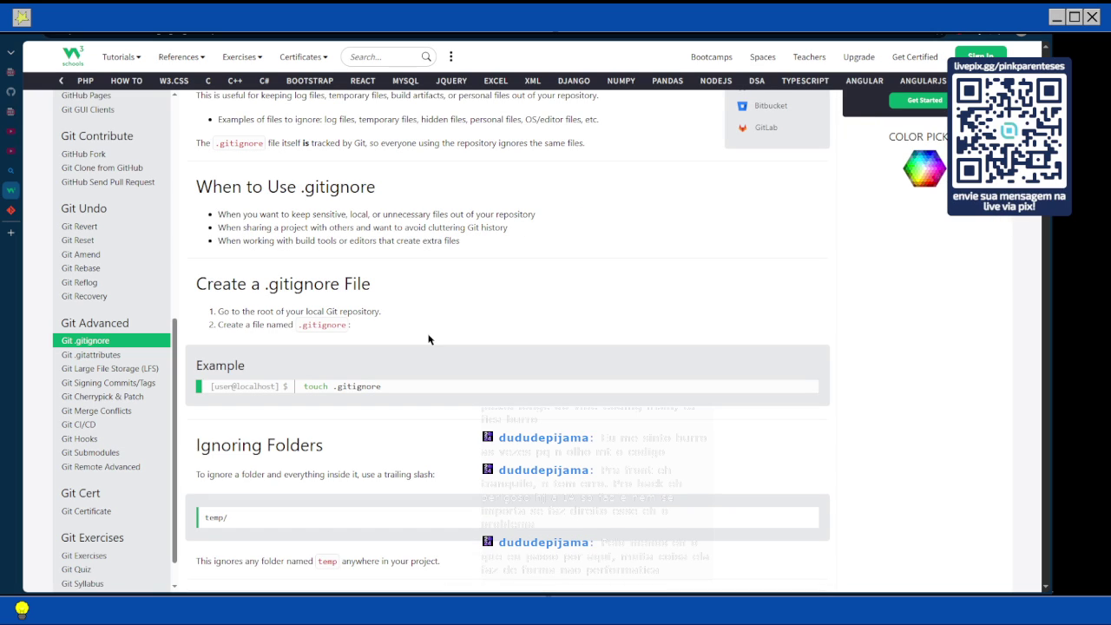
pyautogui.scroll(-4, 428, 347)
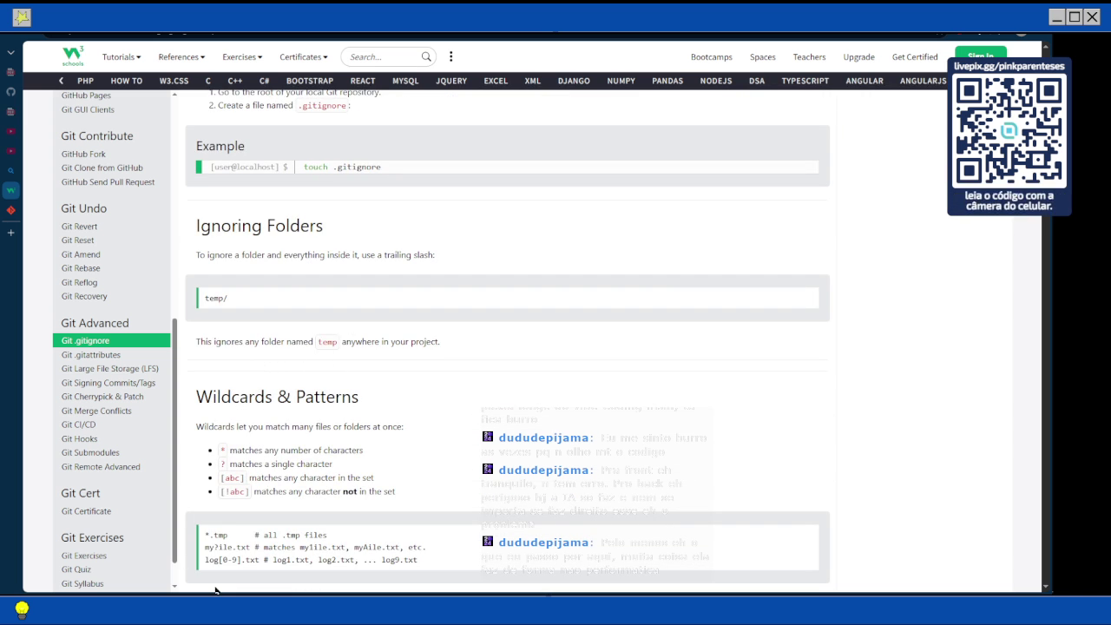
pyautogui.scroll(-1, 368, 444)
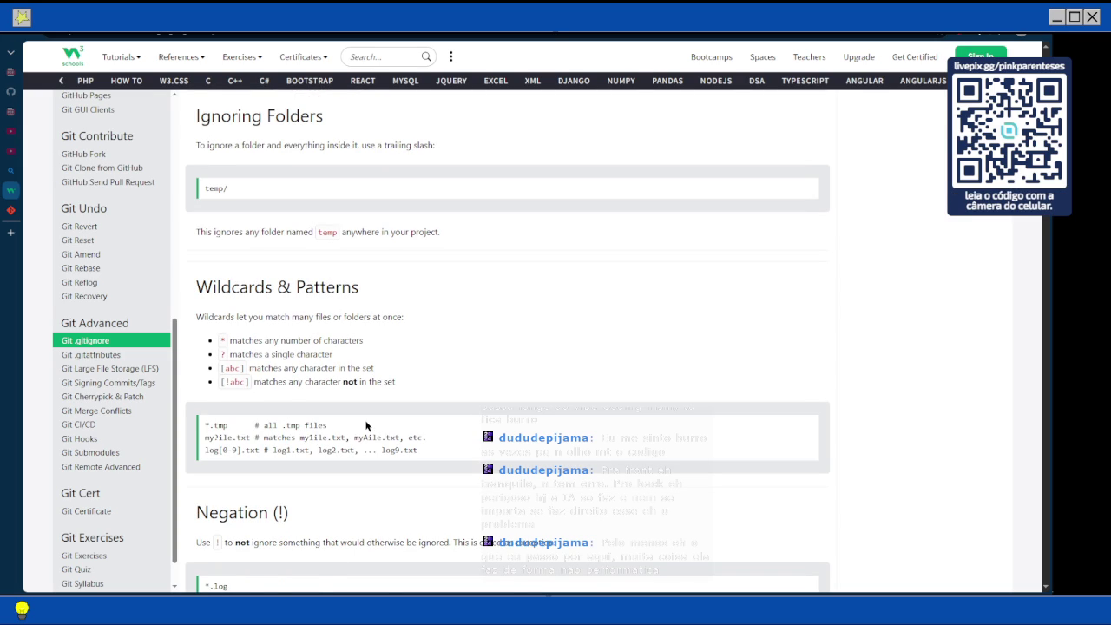
pyautogui.scroll(-1, 250, 378)
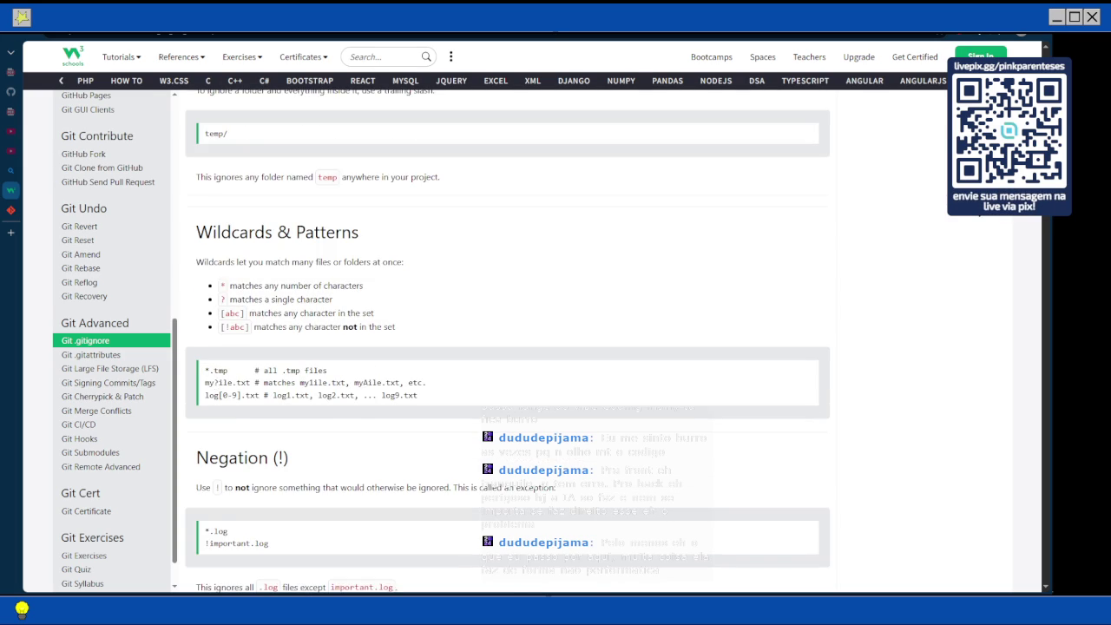
pyautogui.scroll(-2, 937, 245)
pyautogui.scroll(3, 938, 246)
# Switch to the git-scm.com gitignore reference and scroll to its pattern-format rules.
pyautogui.hotkey('ctrl', 'Tab')
pyautogui.scroll(-5, 459, 290)
pyautogui.scroll(-5, 456, 288)
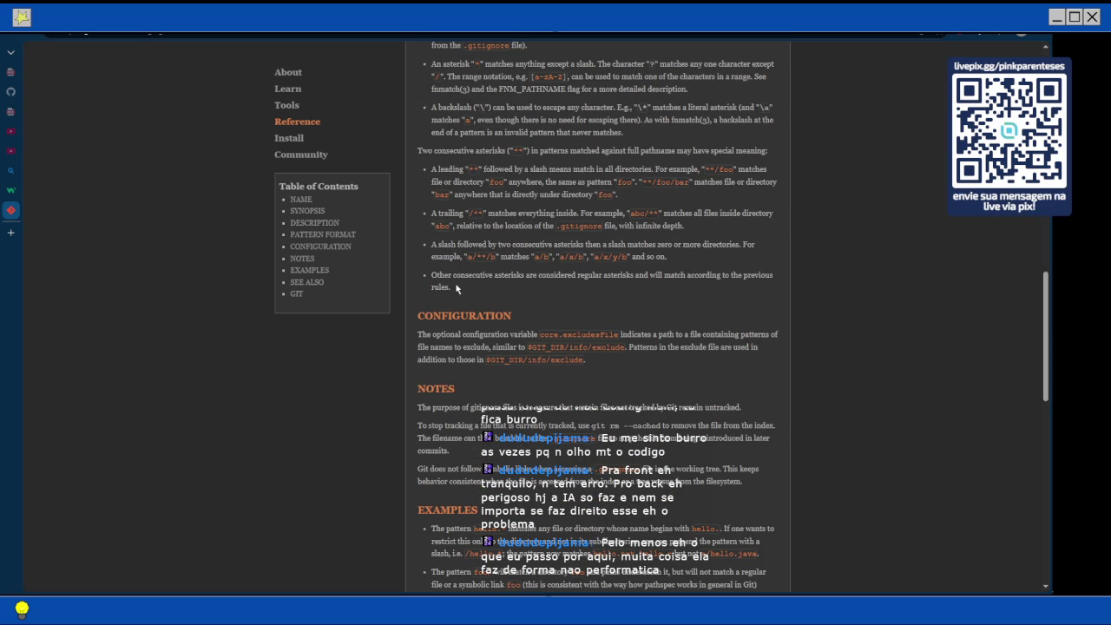
pyautogui.scroll(-15, 456, 288)
pyautogui.scroll(5, 456, 289)
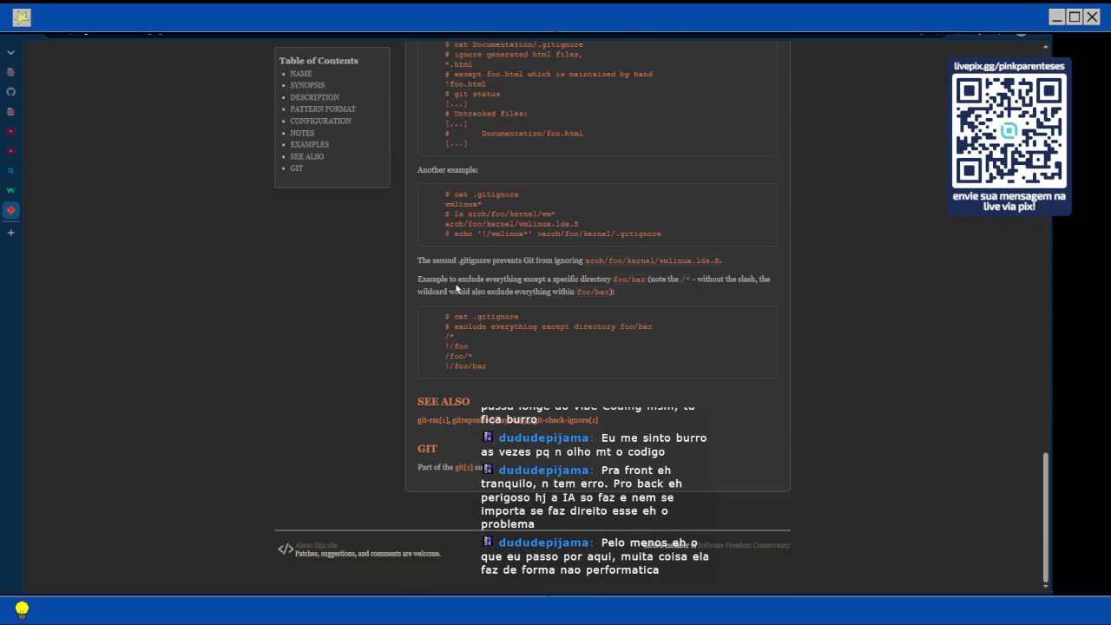
pyautogui.scroll(2, 456, 288)
pyautogui.scroll(5, 456, 288)
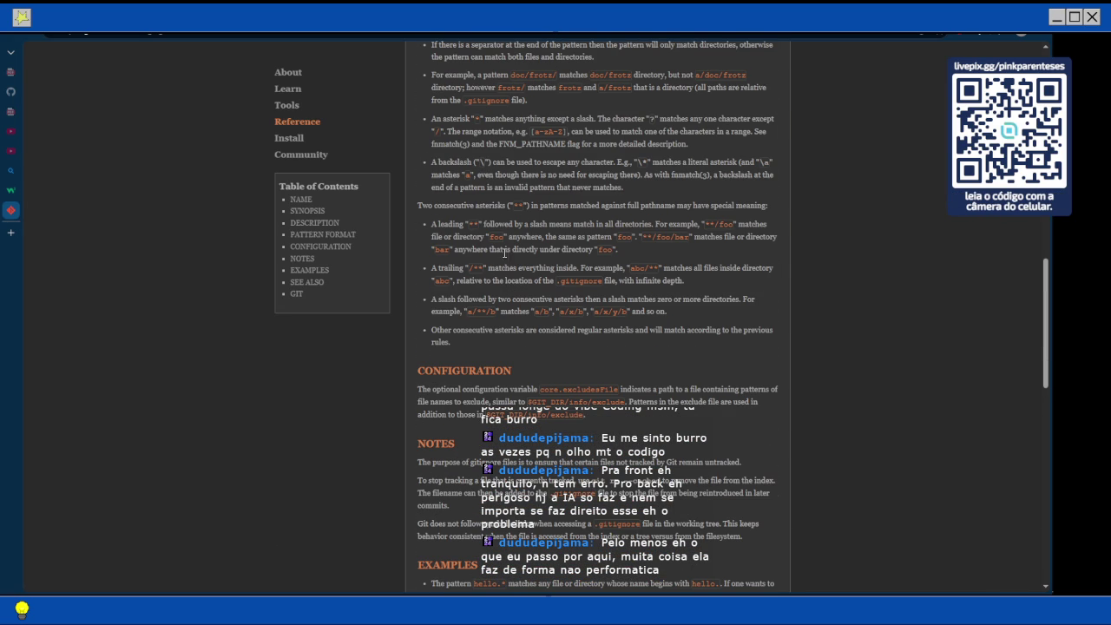
pyautogui.scroll(2, 491, 237)
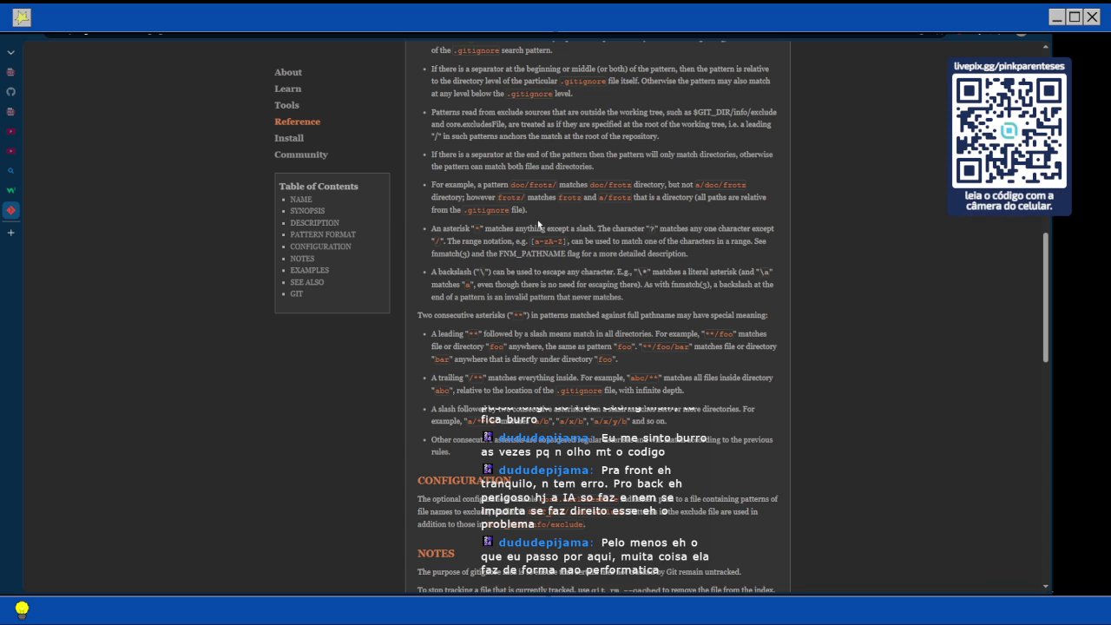
pyautogui.scroll(5, 538, 224)
pyautogui.scroll(10, 538, 222)
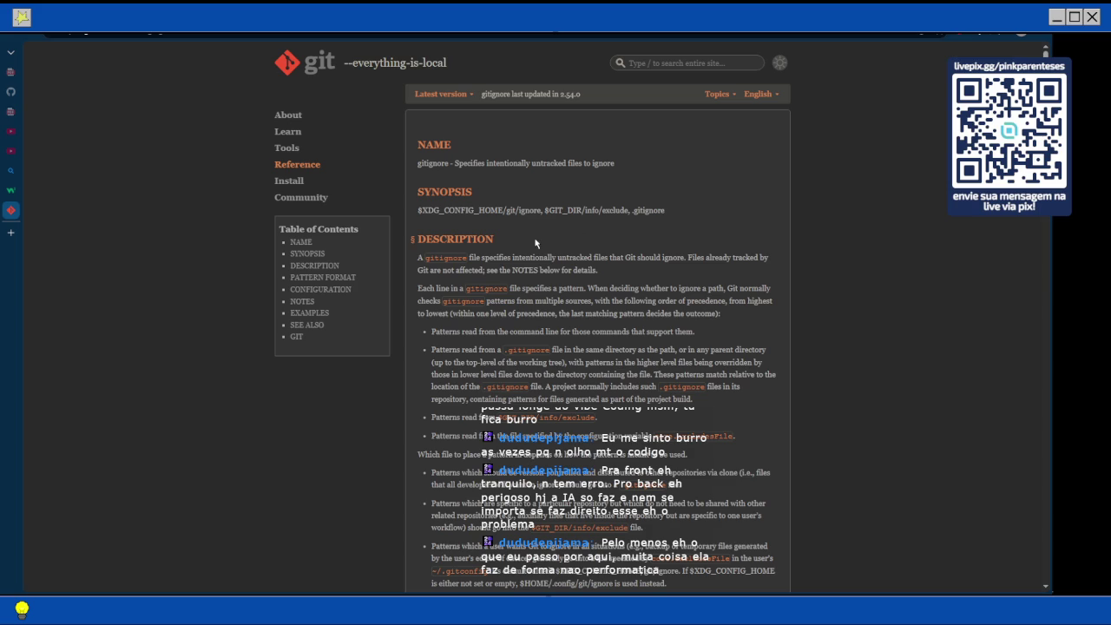
# Change the ignore rule on line 3 from .class* to *.class, save, and close Notepad3.
pyautogui.click(1035, 221)
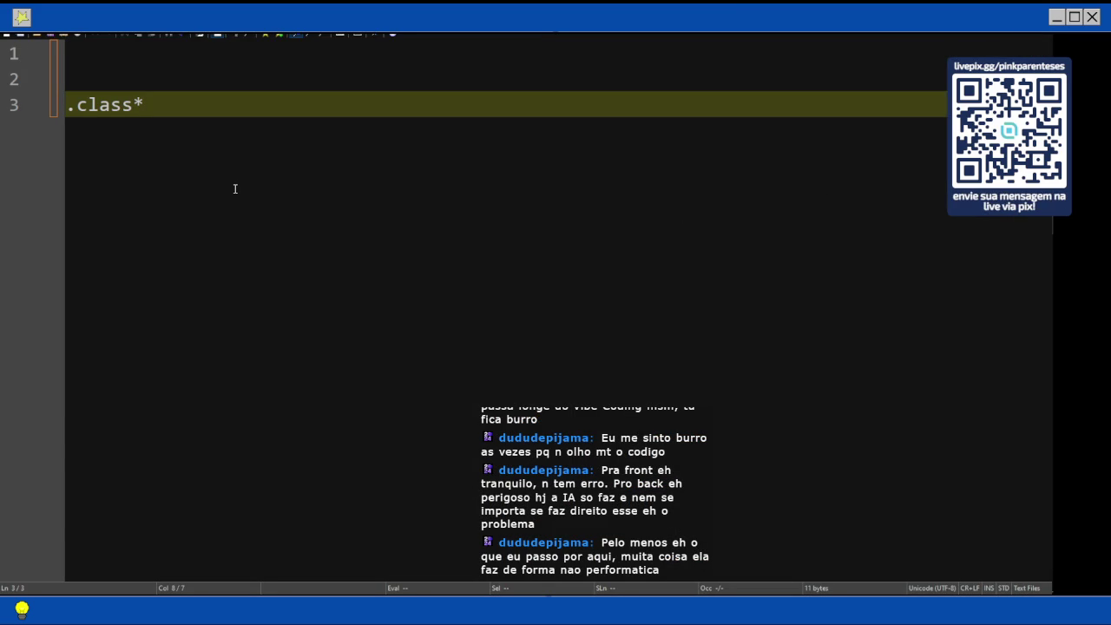
pyautogui.press('BackSpace')
pyautogui.press('Home')
pyautogui.write('*')
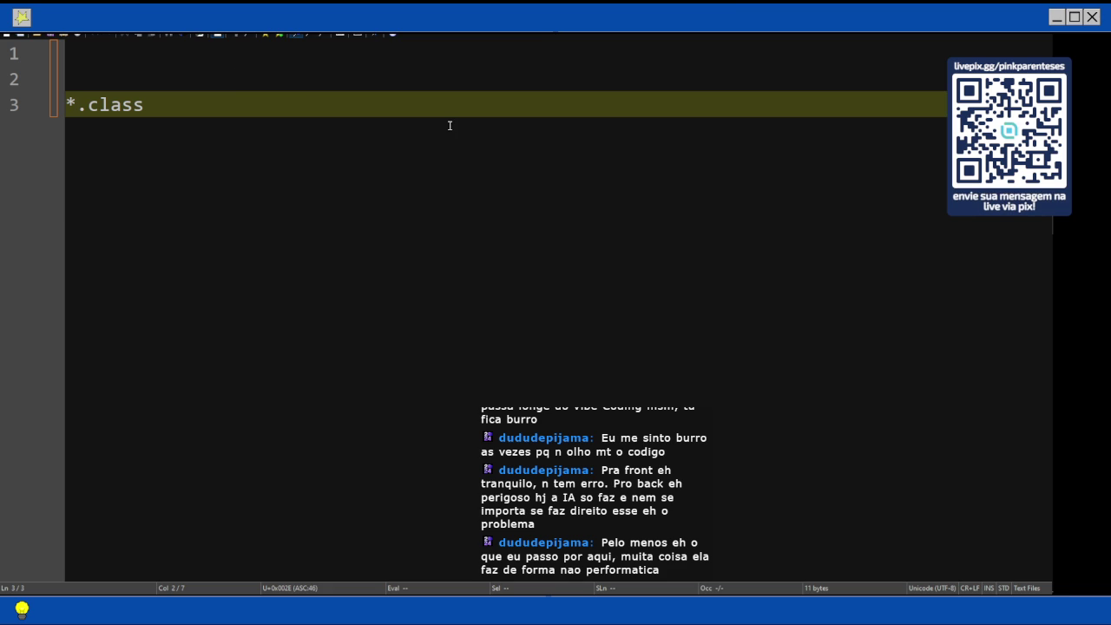
pyautogui.hotkey('ctrl', 's')
pyautogui.hotkey('alt', 'F4')
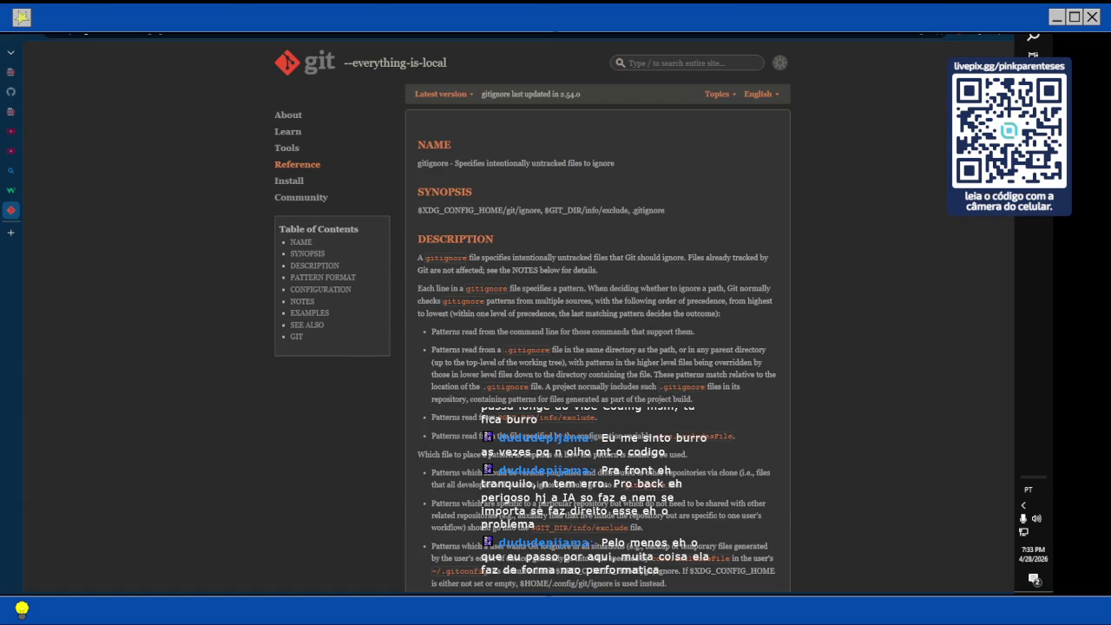
# Rename New Text Document.txt to .gitignore, accepting the extension-change warning.
pyautogui.press('F2')
pyautogui.write('.gitxt')
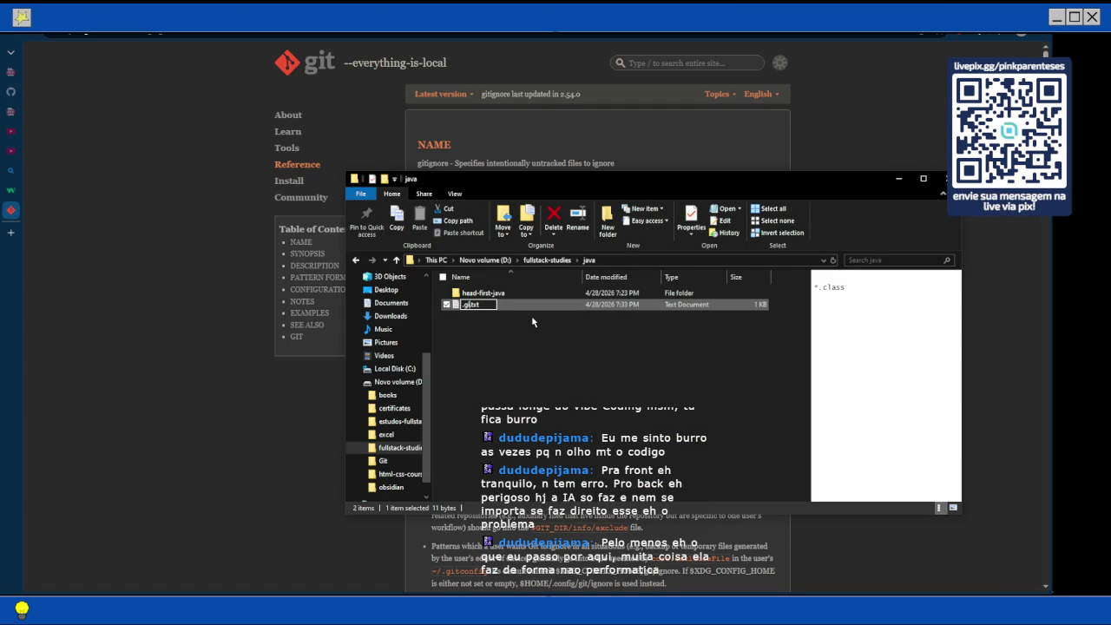
pyautogui.press('BackSpace')
pyautogui.press('BackSpace')
pyautogui.write('ignore')
pyautogui.press('Delete')
pyautogui.press('Delete')
pyautogui.press('Delete')
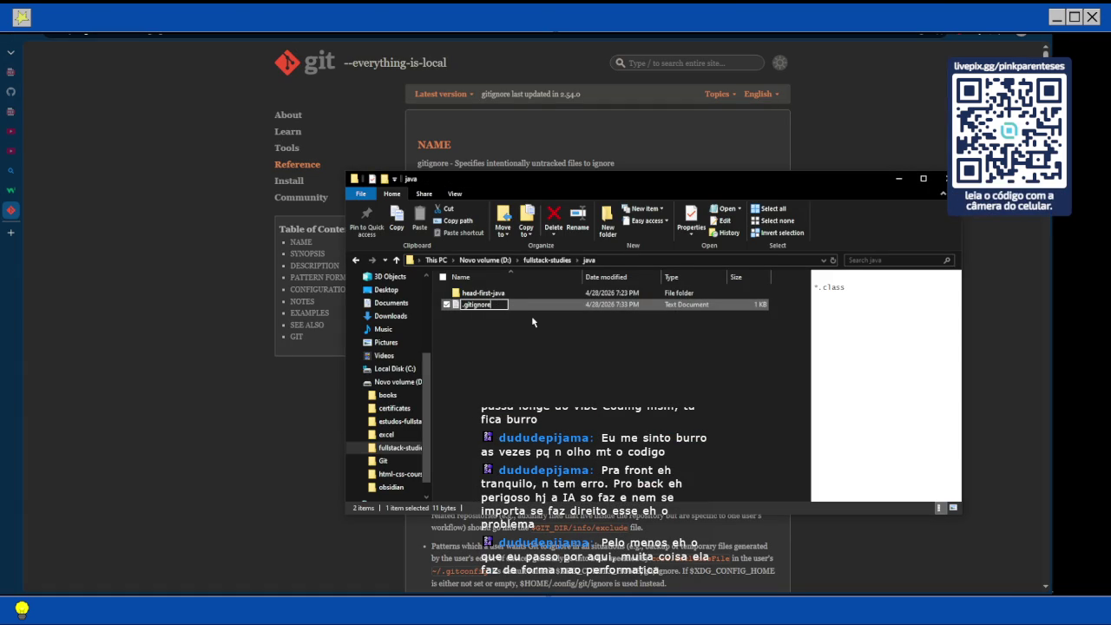
pyautogui.press('Return')
pyautogui.press('Return')
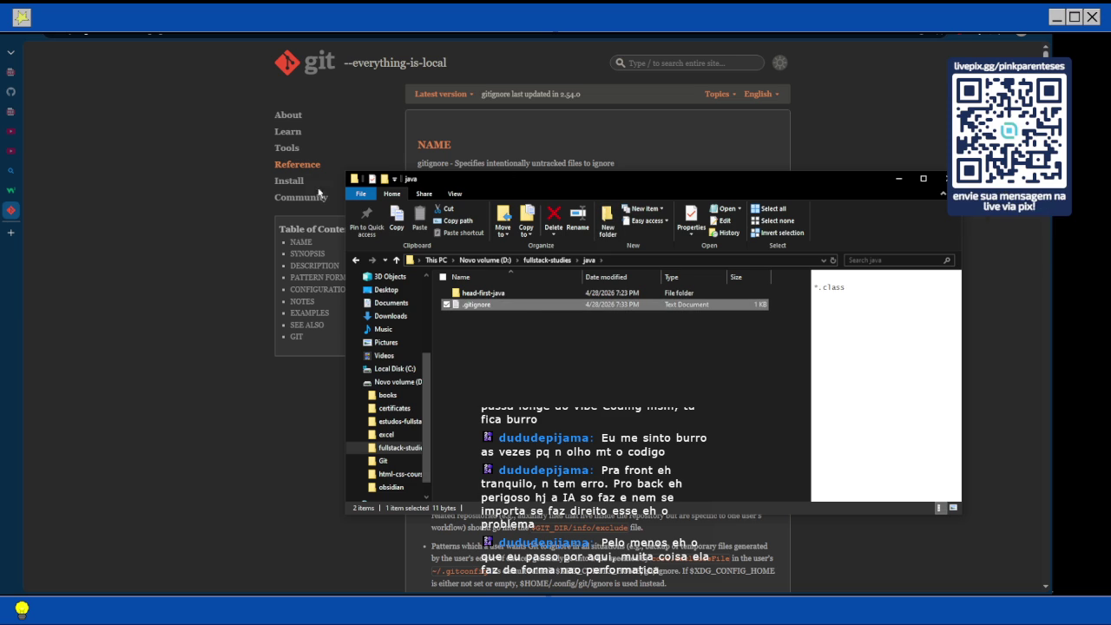
pyautogui.click(18, 195)
pyautogui.scroll(6, 357, 324)
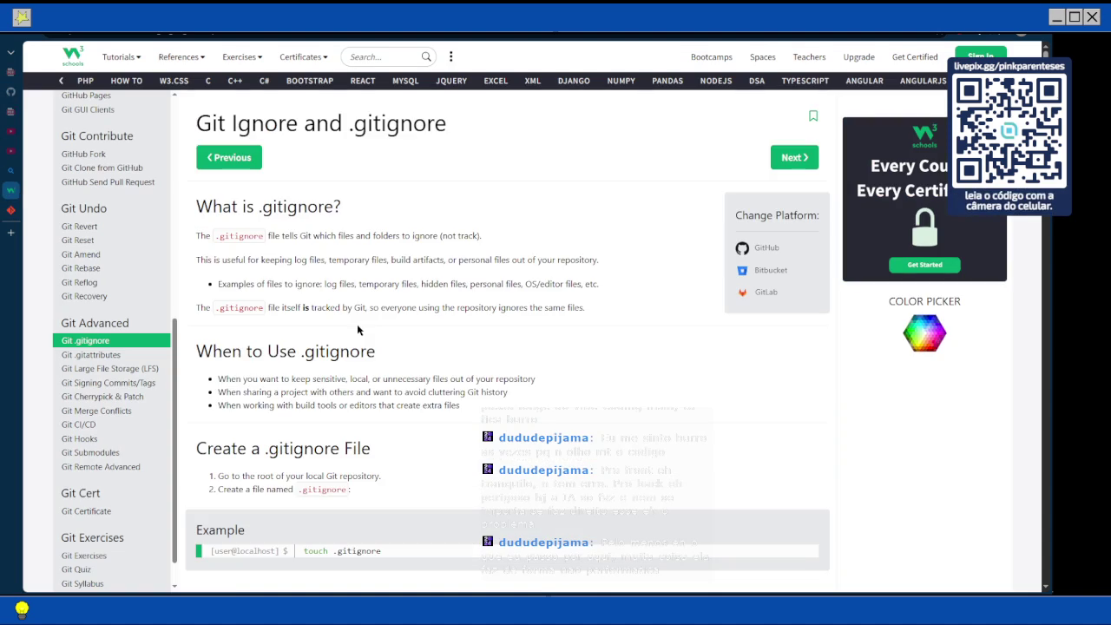
pyautogui.scroll(-5, 279, 288)
pyautogui.scroll(-2, 279, 287)
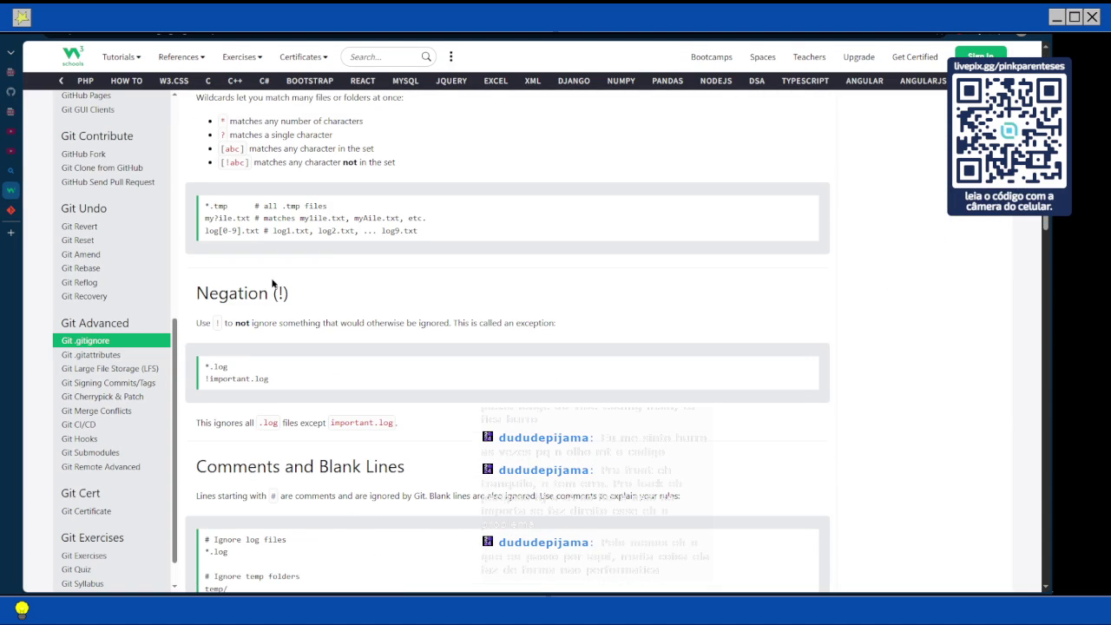
pyautogui.scroll(-3, 264, 281)
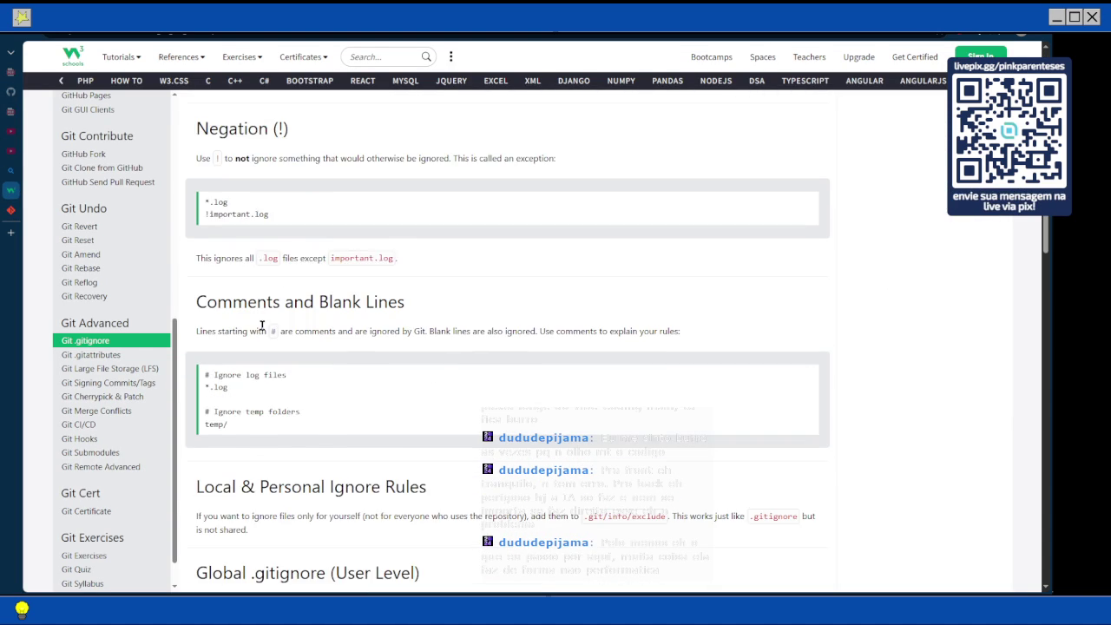
pyautogui.scroll(-6, 261, 325)
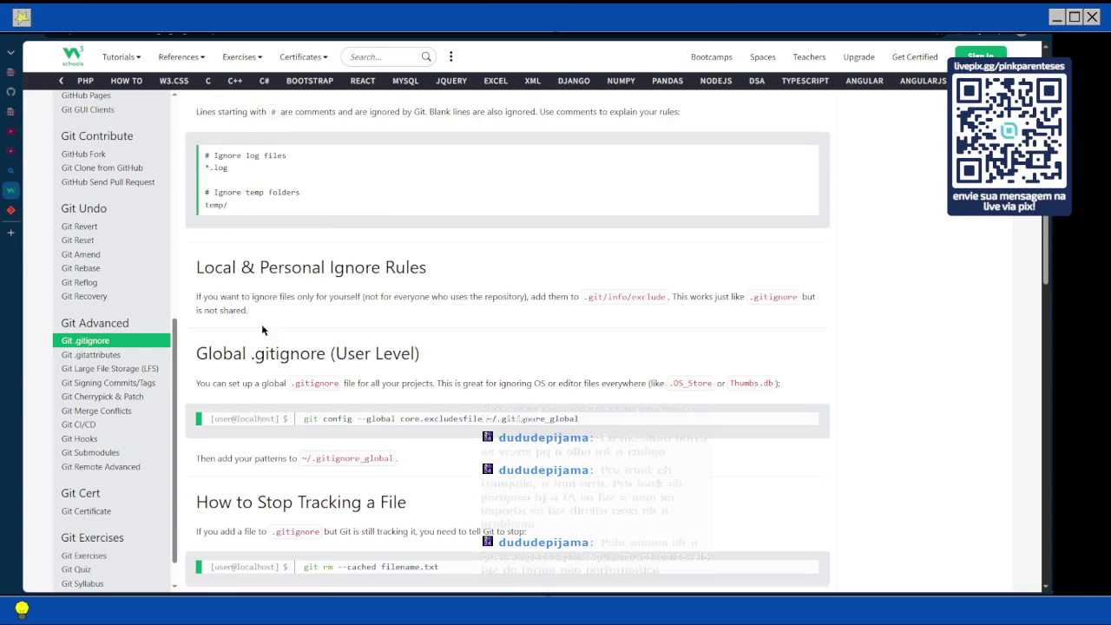
pyautogui.scroll(-3, 262, 330)
pyautogui.scroll(-10, 261, 329)
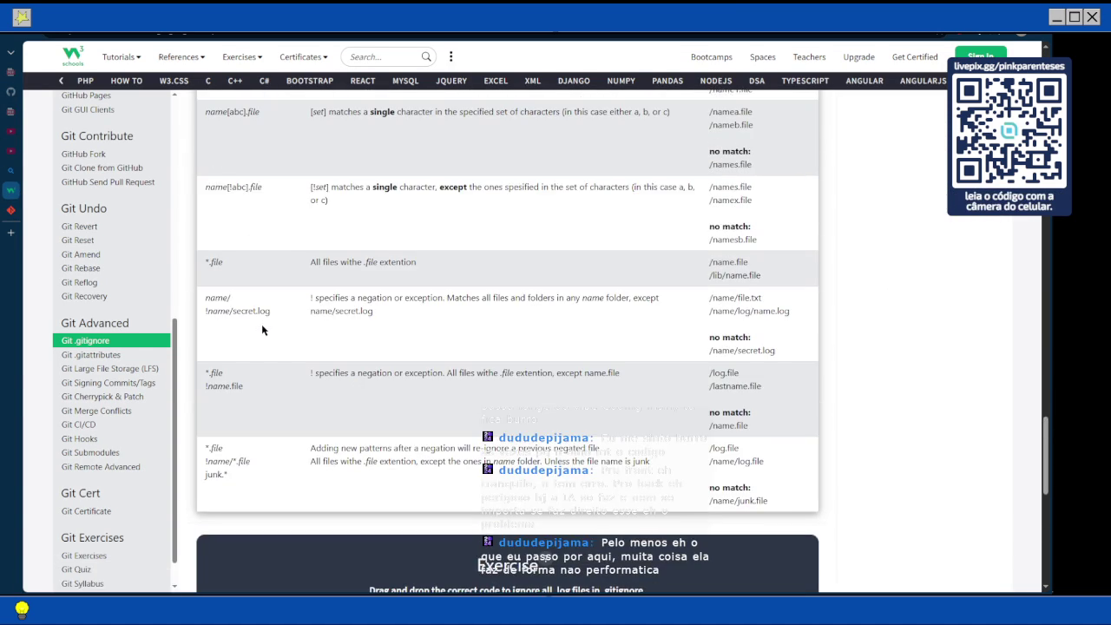
pyautogui.scroll(4, 262, 329)
pyautogui.scroll(2, 263, 330)
pyautogui.scroll(15, 262, 323)
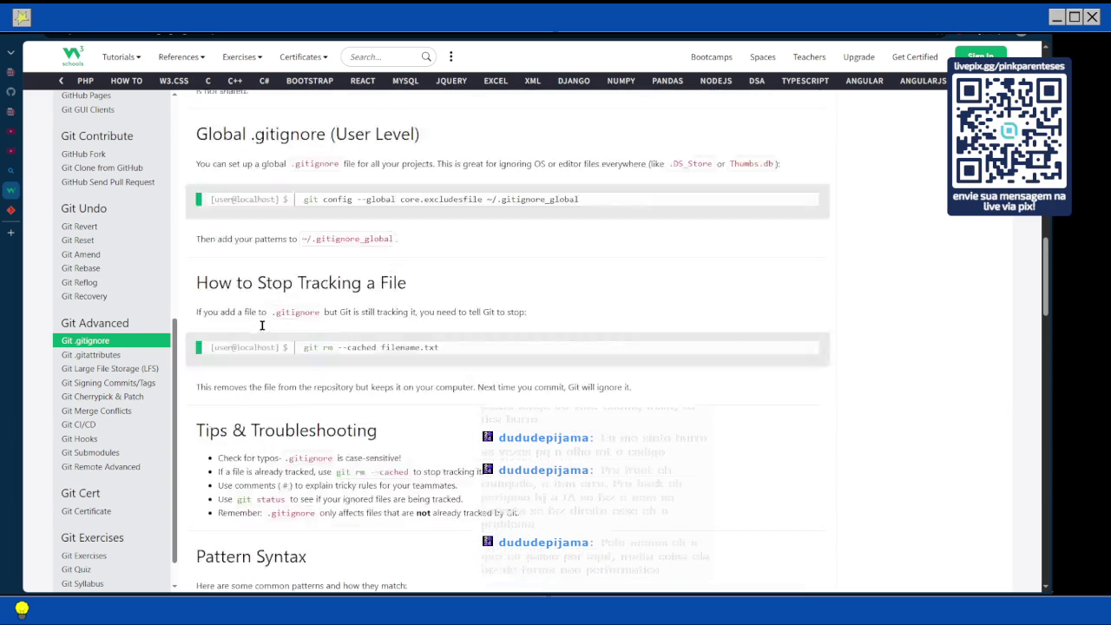
pyautogui.scroll(3, 262, 324)
pyautogui.scroll(-10, 262, 325)
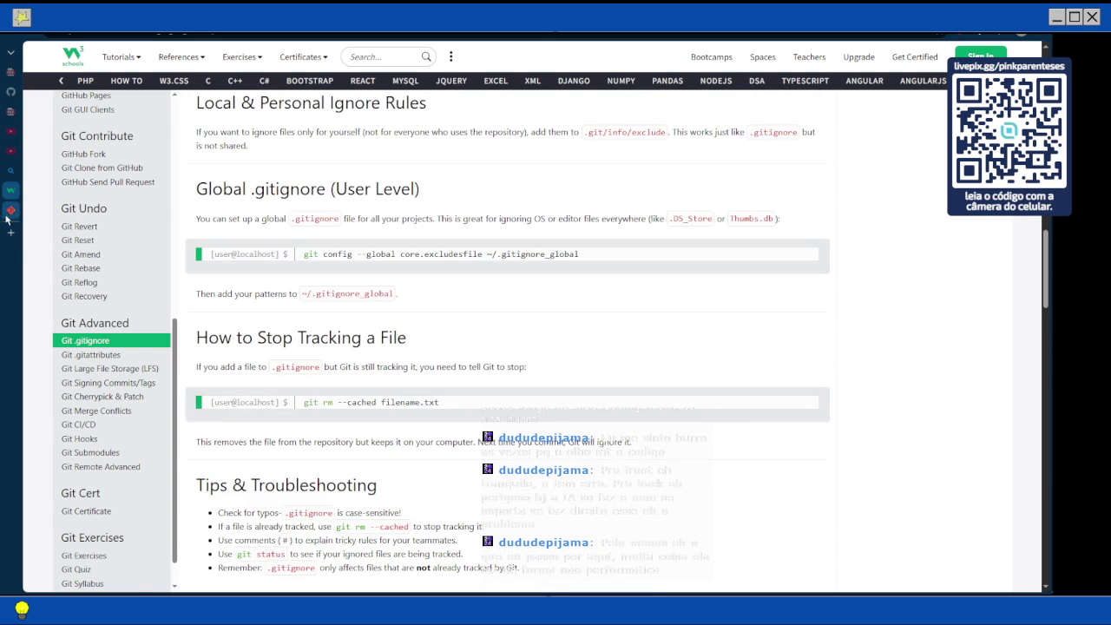
# View the code-studies GitHub repository's quick setup commands, then return to the java folder window.
pyautogui.moveTo(7, 210)
pyautogui.click(61, 92)
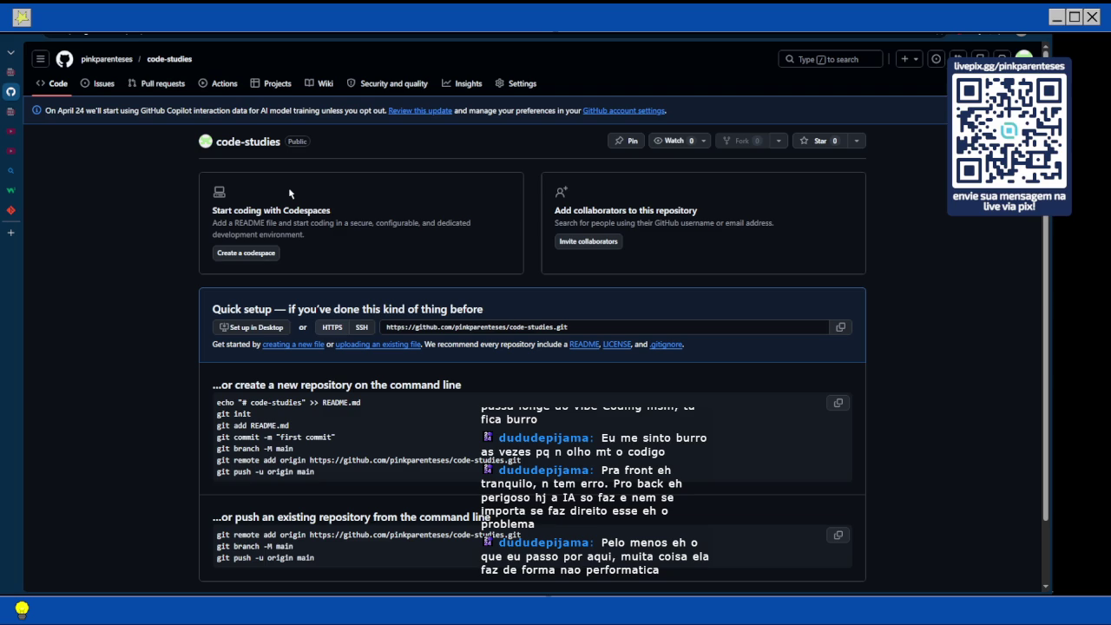
pyautogui.scroll(-2, 290, 193)
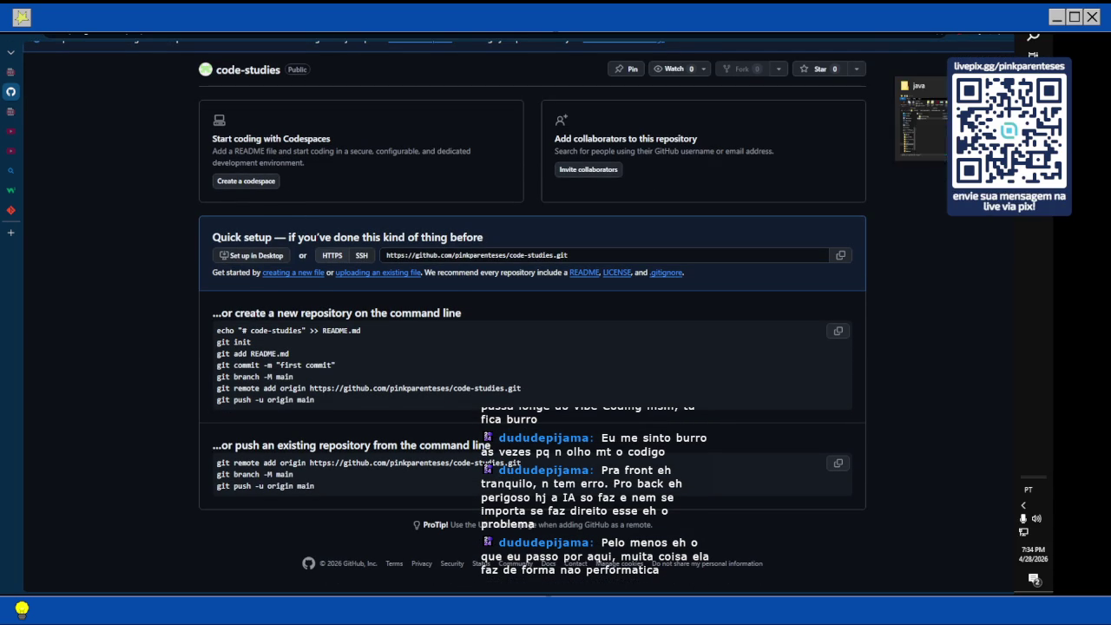
pyautogui.hotkey('alt', 'Tab')
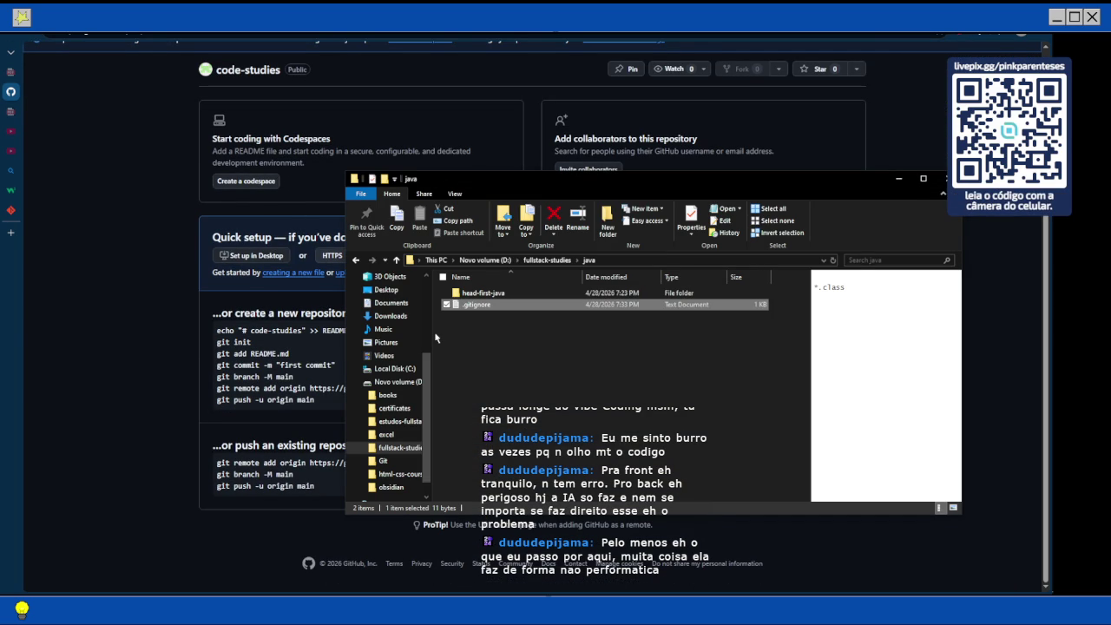
# Go up to fullstack-studies and launch Git Bash Here from its context menu.
pyautogui.click(396, 260)
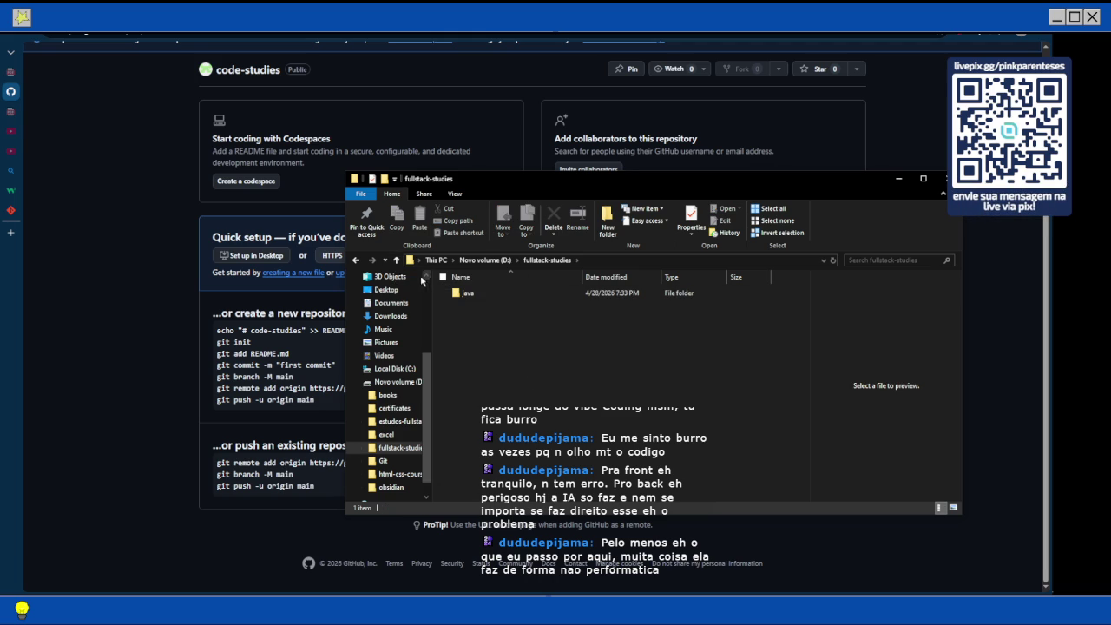
pyautogui.rightClick(490, 328)
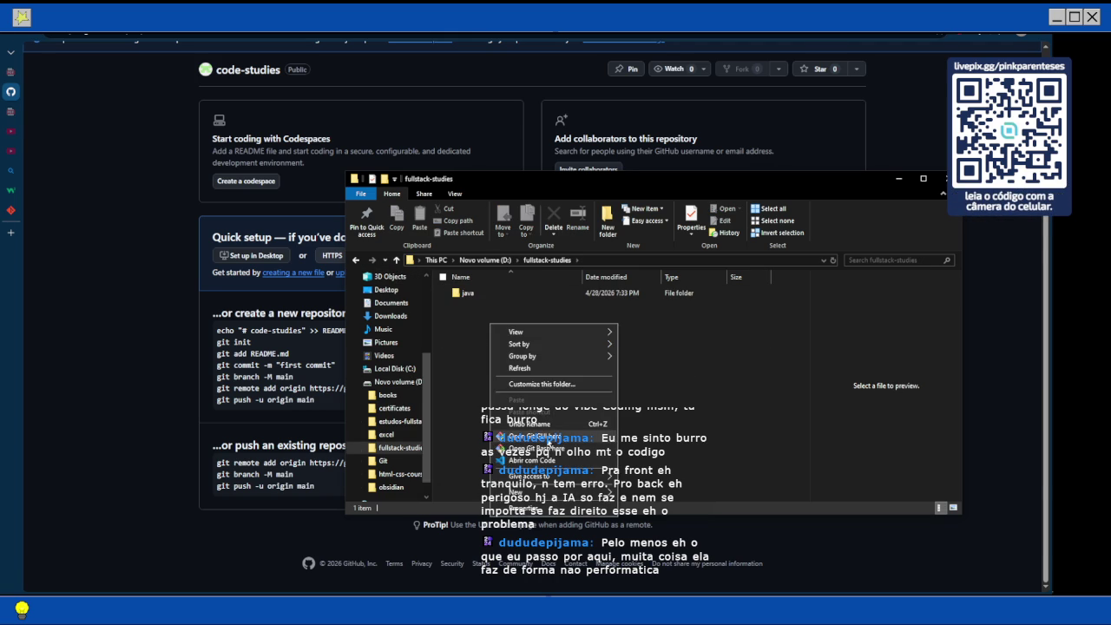
pyautogui.click(562, 458)
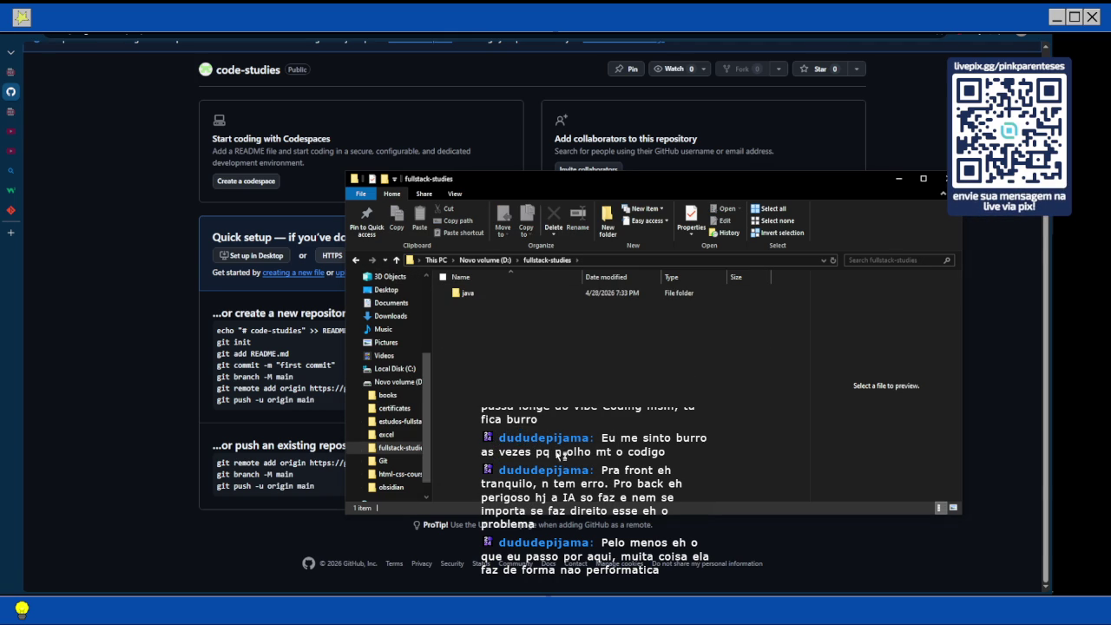
# Open the terminal Options and apply and save the vga theme.
pyautogui.rightClick(141, 132)
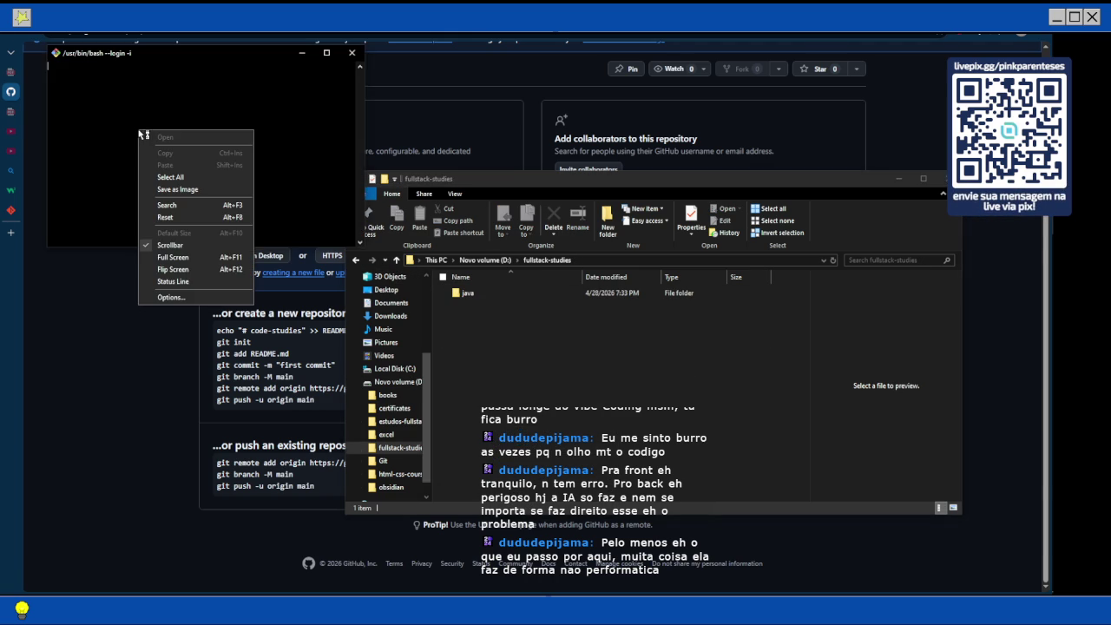
pyautogui.click(169, 297)
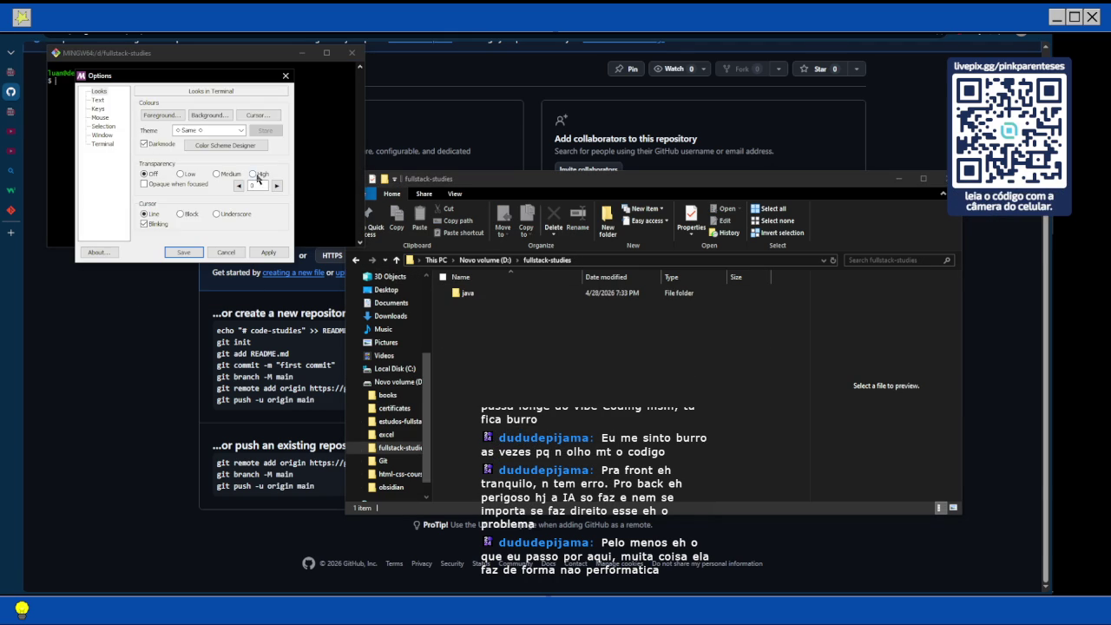
pyautogui.click(218, 130)
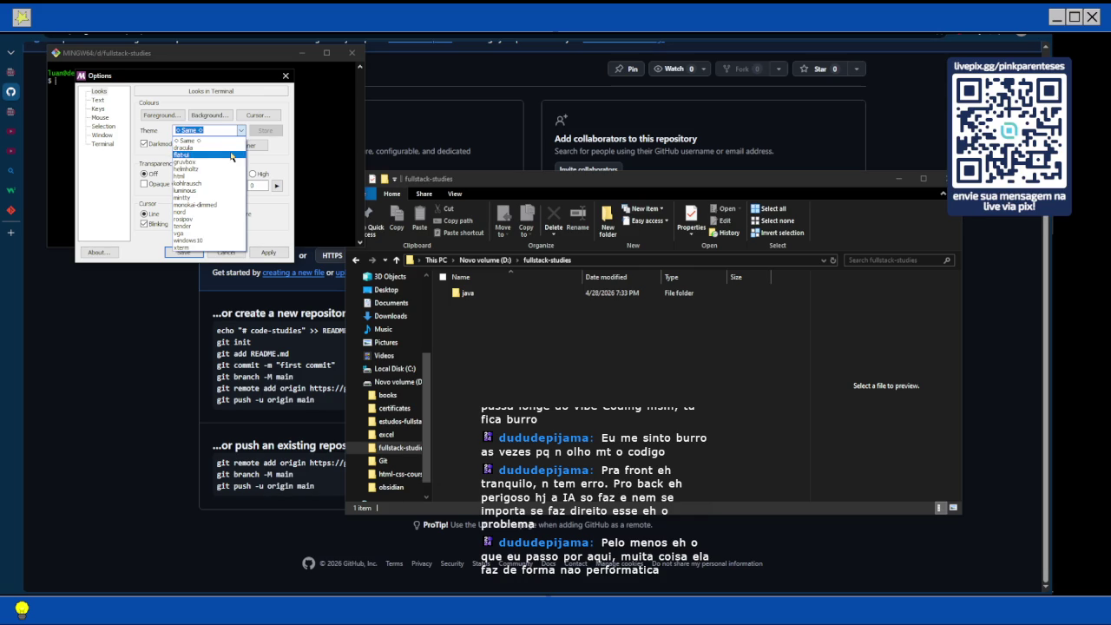
pyautogui.click(178, 234)
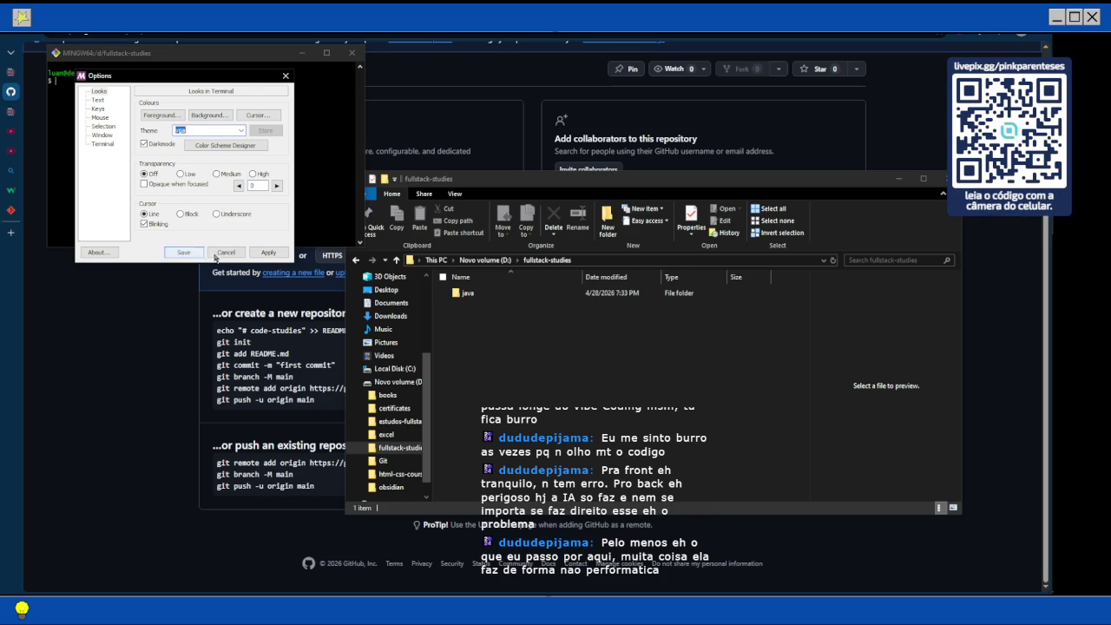
pyautogui.click(267, 252)
pyautogui.click(193, 253)
# Reopen Options and preview the mintty, dracula and flat-ui themes.
pyautogui.rightClick(219, 130)
pyautogui.click(261, 297)
pyautogui.click(209, 131)
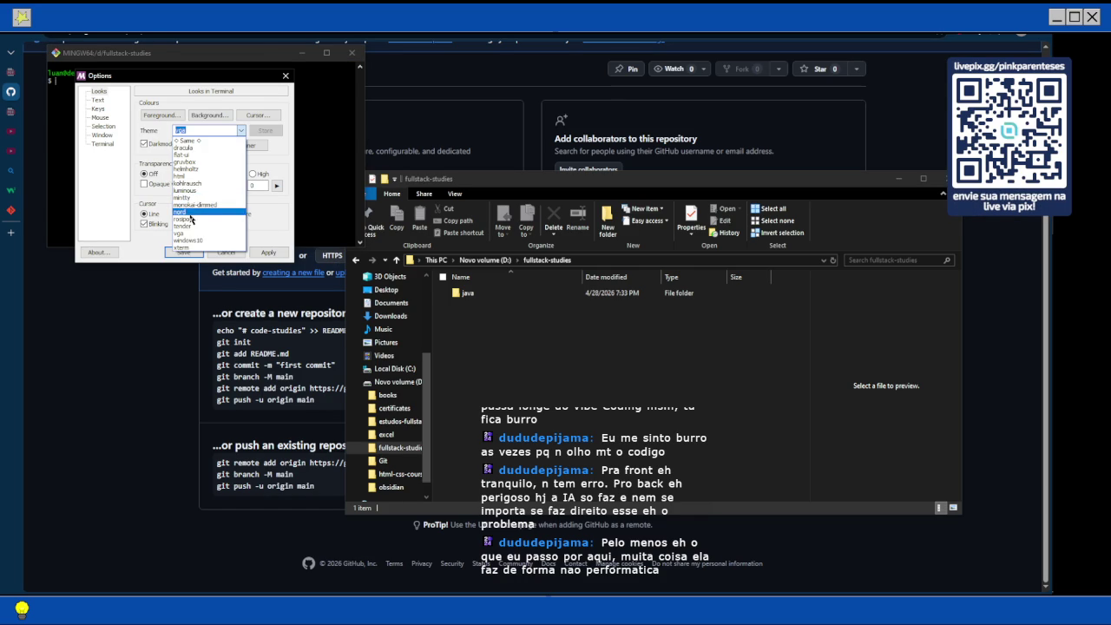
pyautogui.click(183, 197)
pyautogui.click(267, 253)
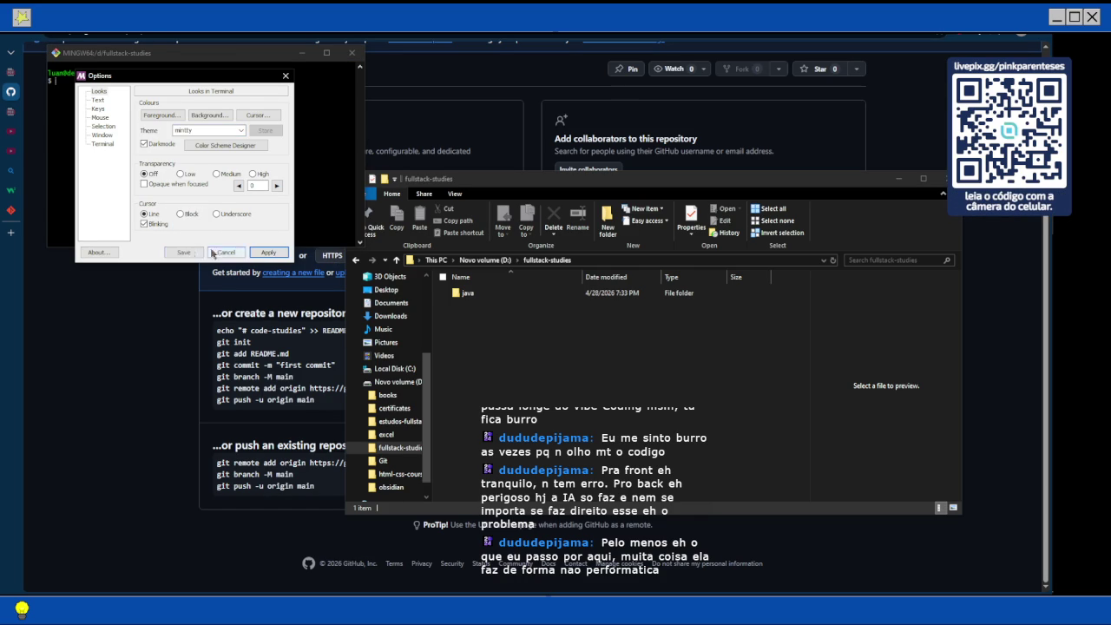
pyautogui.moveTo(168, 84)
pyautogui.mouseDown()
pyautogui.moveTo(168, 132)
pyautogui.moveTo(174, 115)
pyautogui.mouseUp()
pyautogui.click(247, 162)
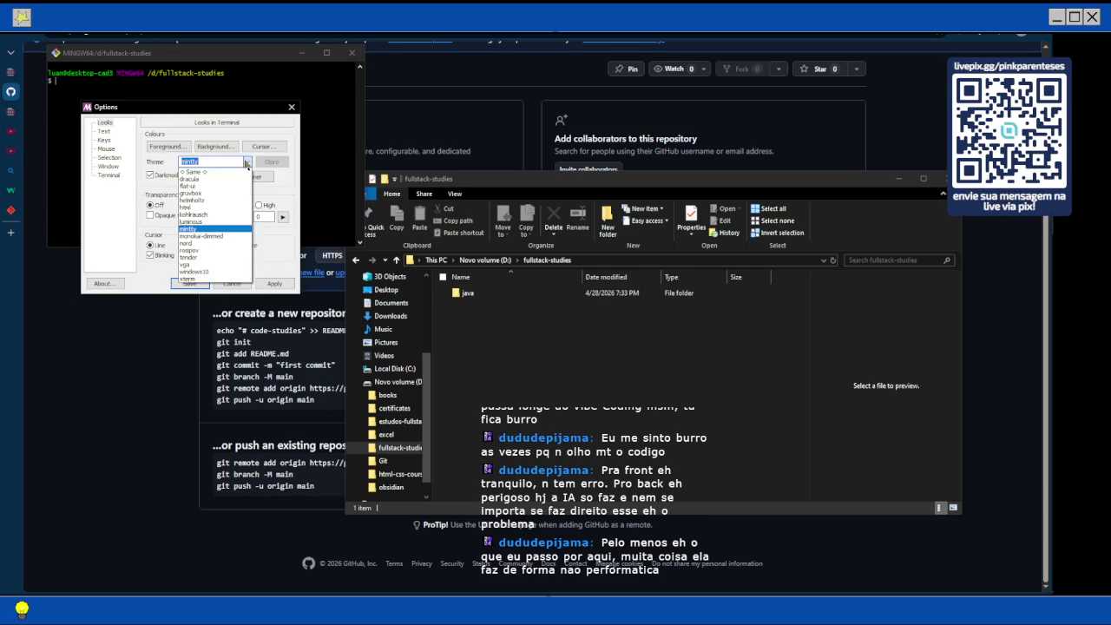
pyautogui.click(196, 176)
pyautogui.click(275, 284)
pyautogui.press('Down')
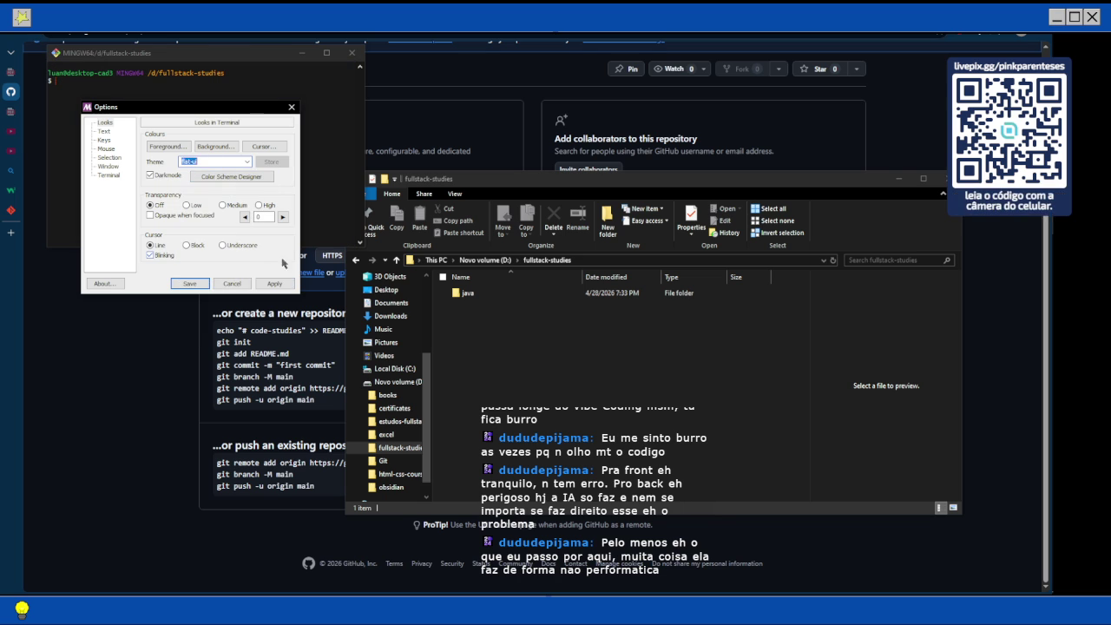
pyautogui.click(274, 284)
# Preview gruvbox, helmholtz, kohlrausch, mintty, monokai-dimmed, nord, rospov and tender themes.
pyautogui.click(248, 163)
pyautogui.click(191, 192)
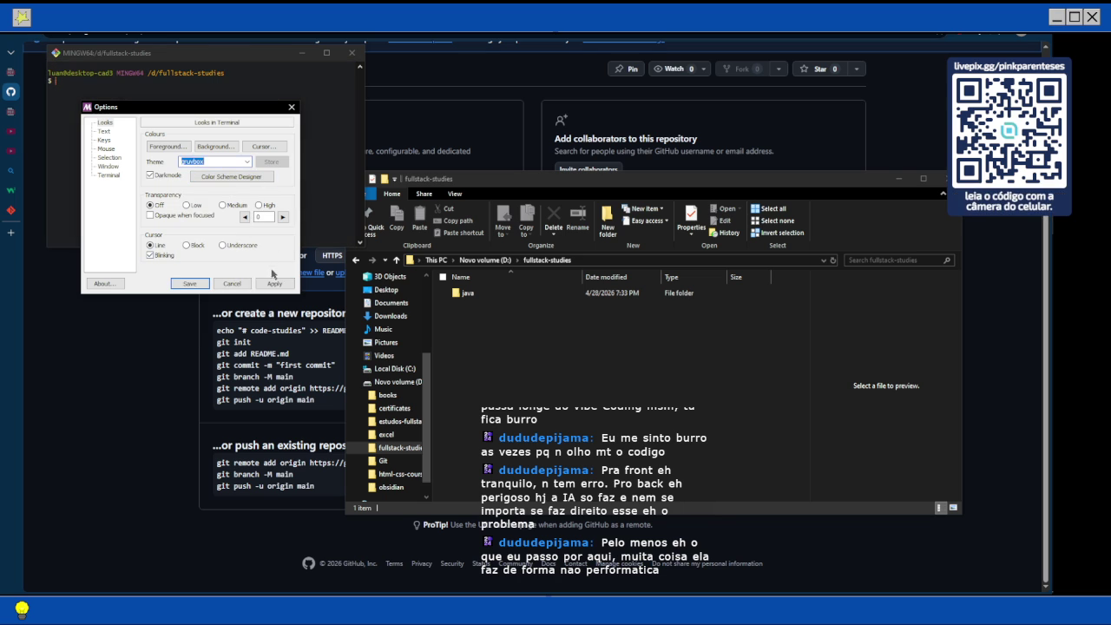
pyautogui.click(246, 164)
pyautogui.click(193, 200)
pyautogui.click(248, 162)
pyautogui.click(248, 163)
pyautogui.click(247, 165)
pyautogui.press('Down')
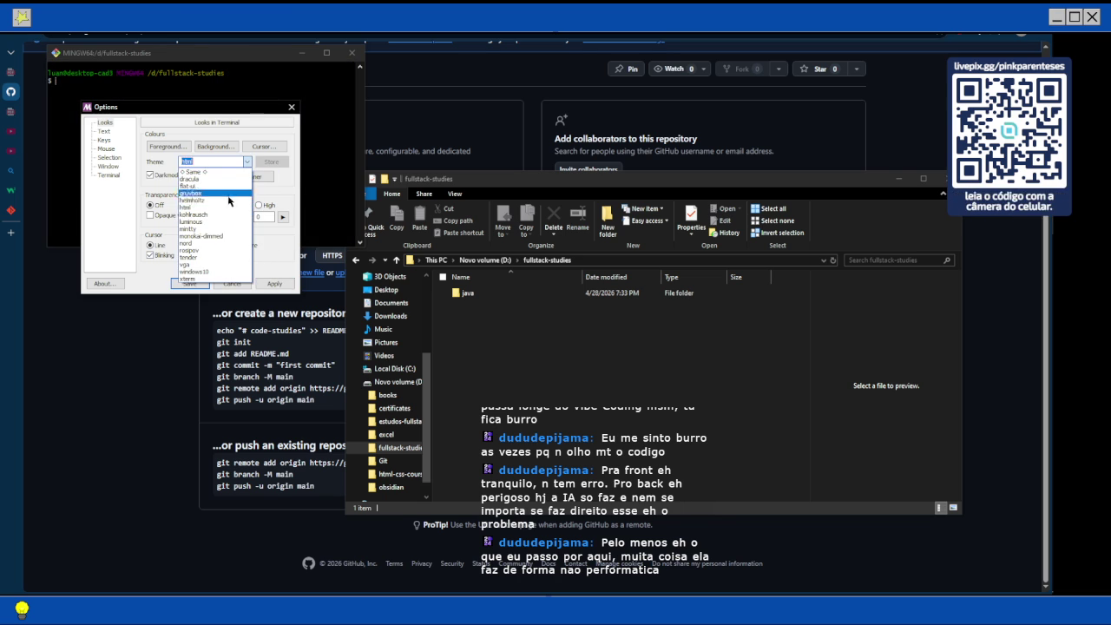
pyautogui.click(226, 214)
pyautogui.click(248, 161)
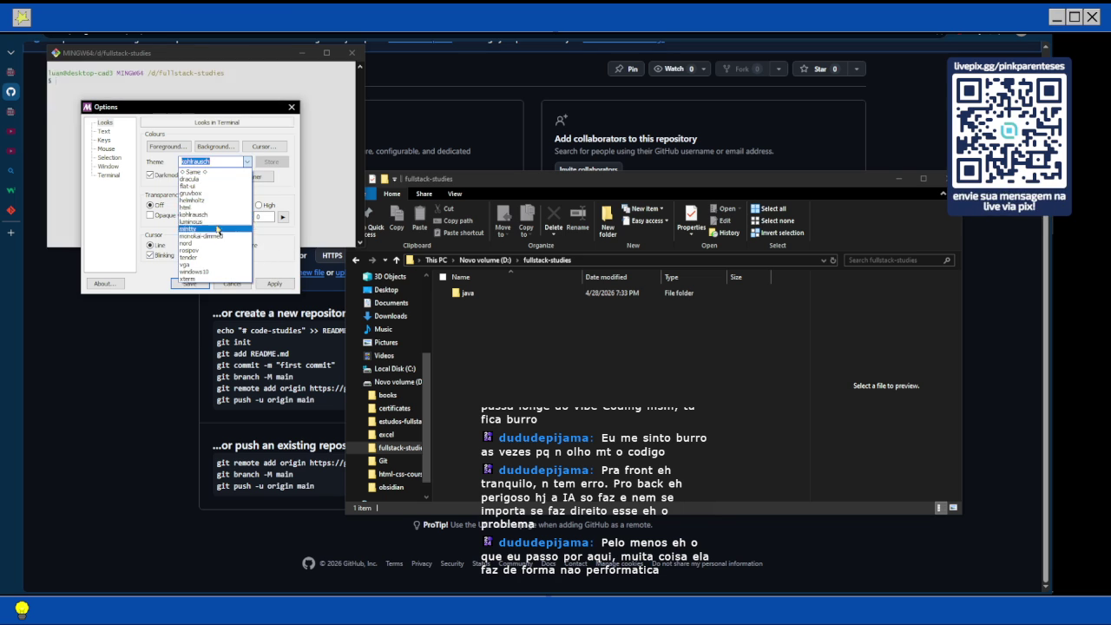
pyautogui.click(200, 228)
pyautogui.click(248, 162)
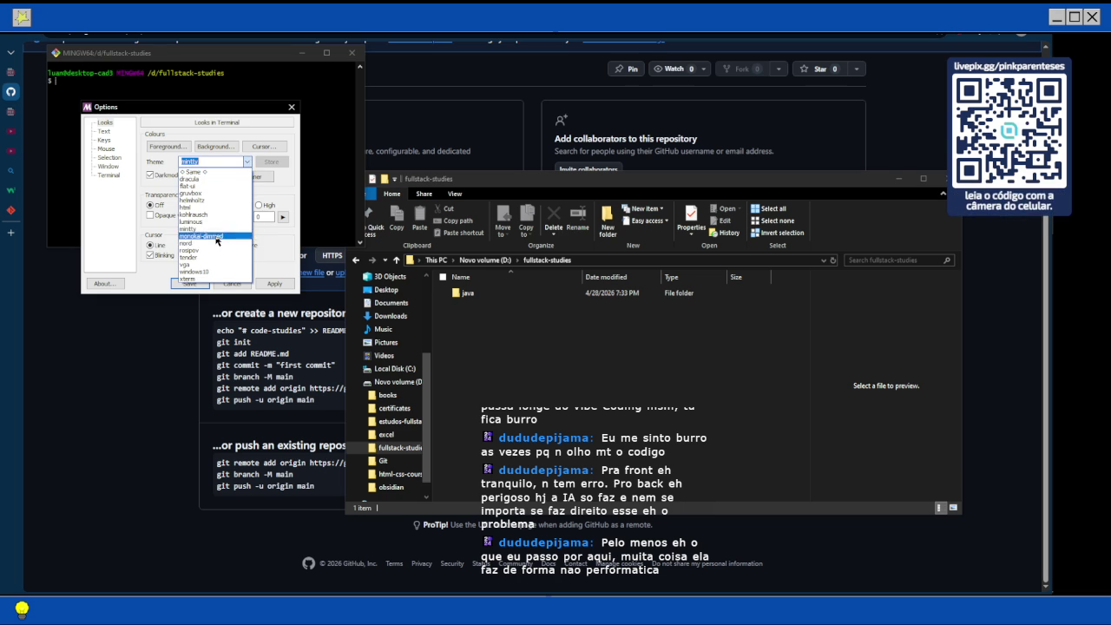
pyautogui.click(219, 236)
pyautogui.click(247, 162)
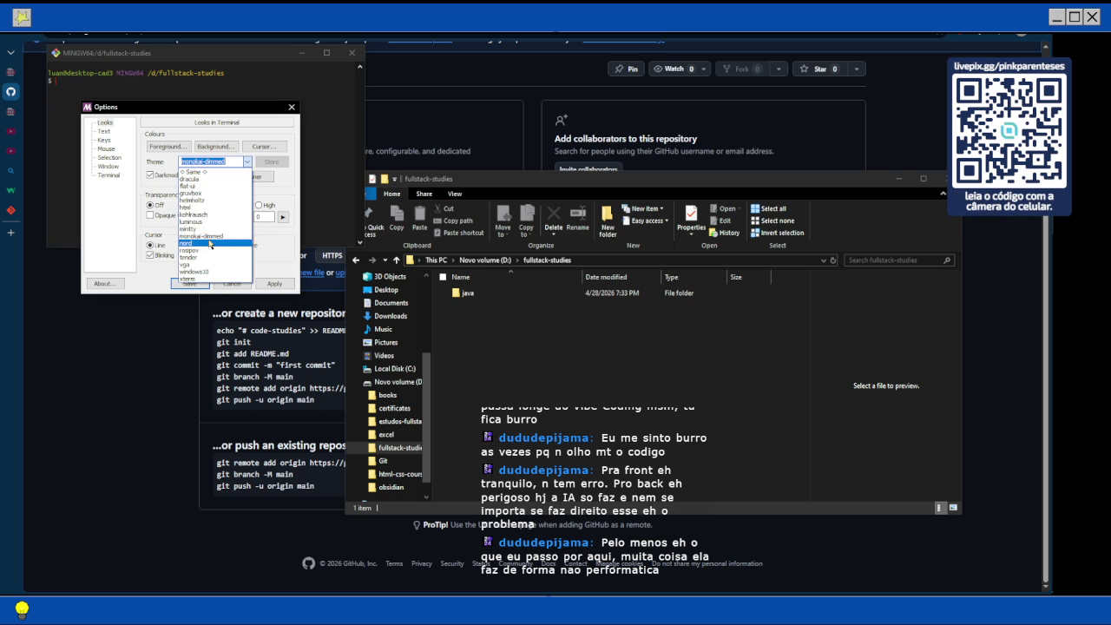
pyautogui.click(217, 243)
pyautogui.click(247, 162)
pyautogui.click(200, 250)
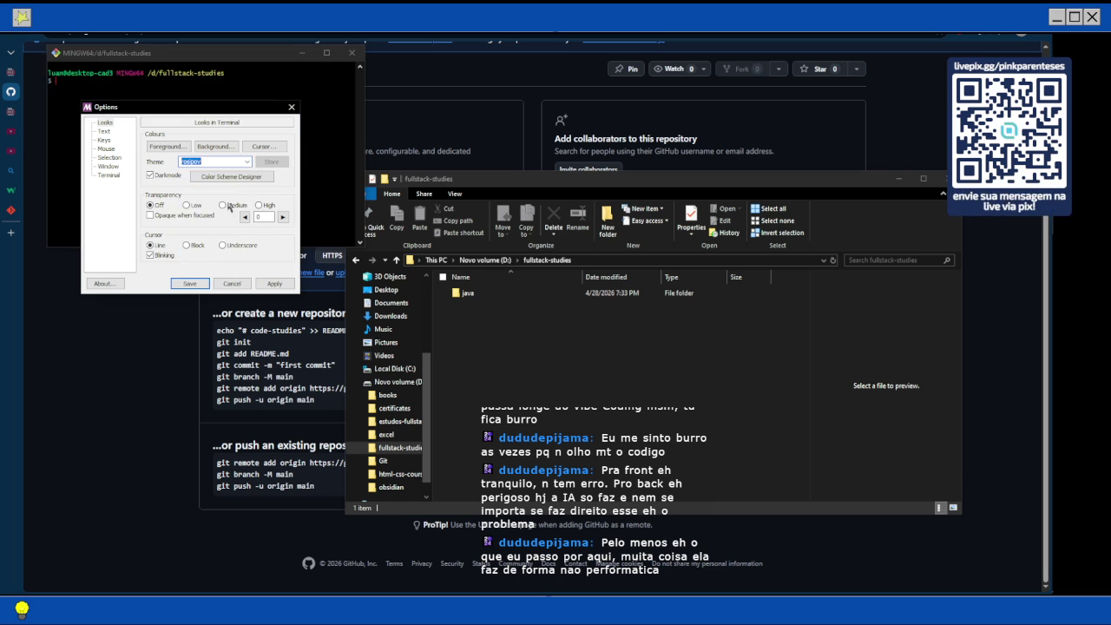
pyautogui.click(248, 162)
pyautogui.click(198, 258)
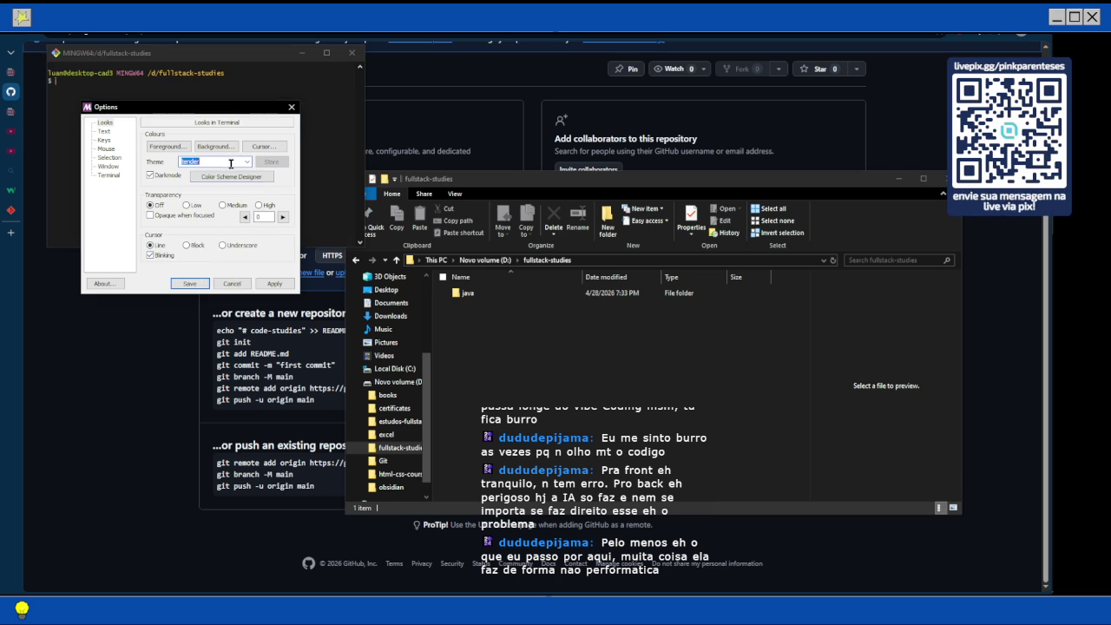
pyautogui.click(247, 161)
pyautogui.press('Escape')
# Compare tender and vga, then pick dracula and save it.
pyautogui.click(247, 162)
pyautogui.click(202, 258)
pyautogui.click(248, 162)
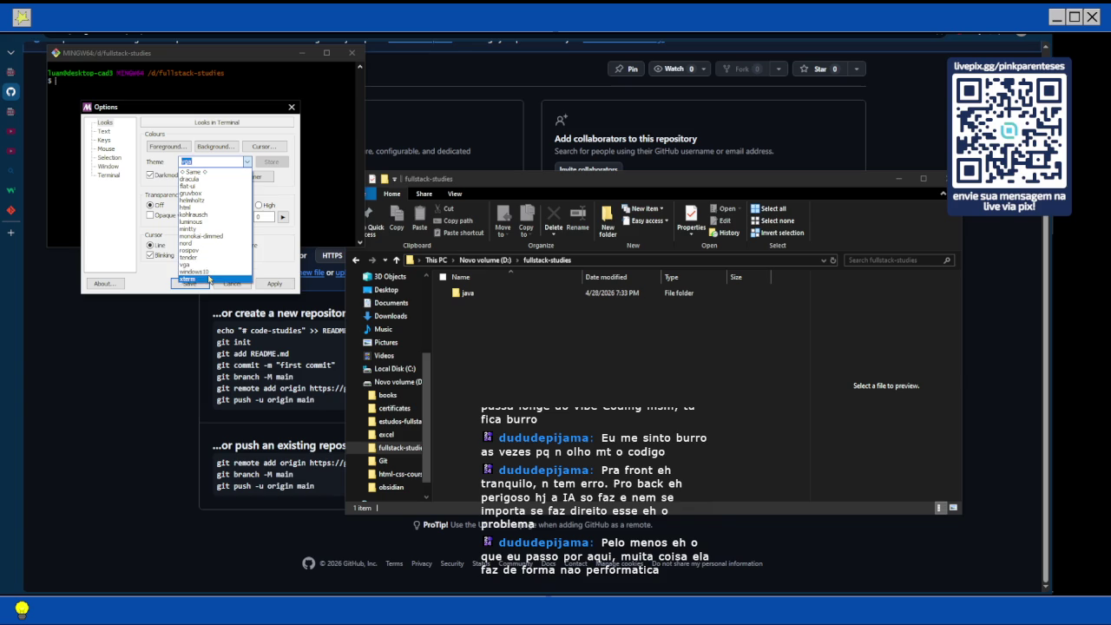
pyautogui.click(206, 279)
pyautogui.click(246, 162)
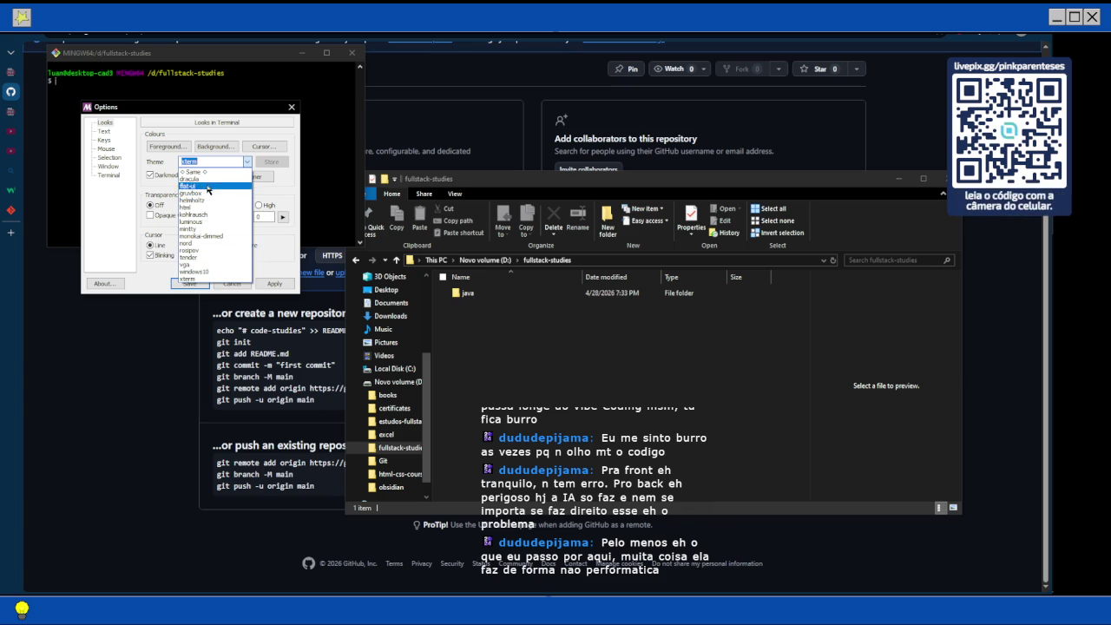
pyautogui.click(207, 183)
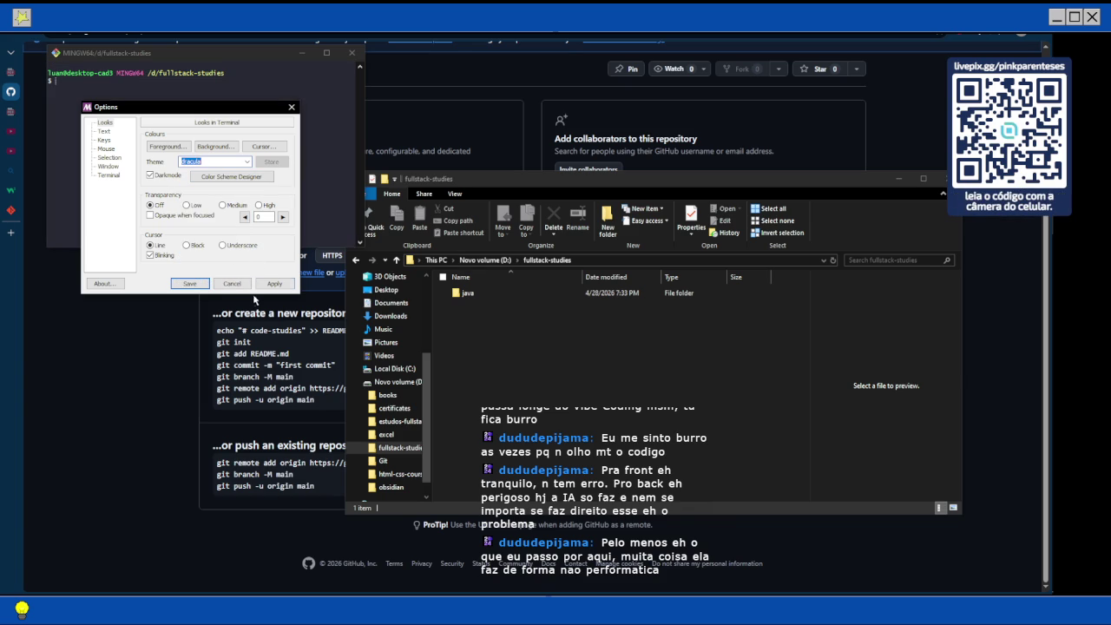
pyautogui.click(186, 285)
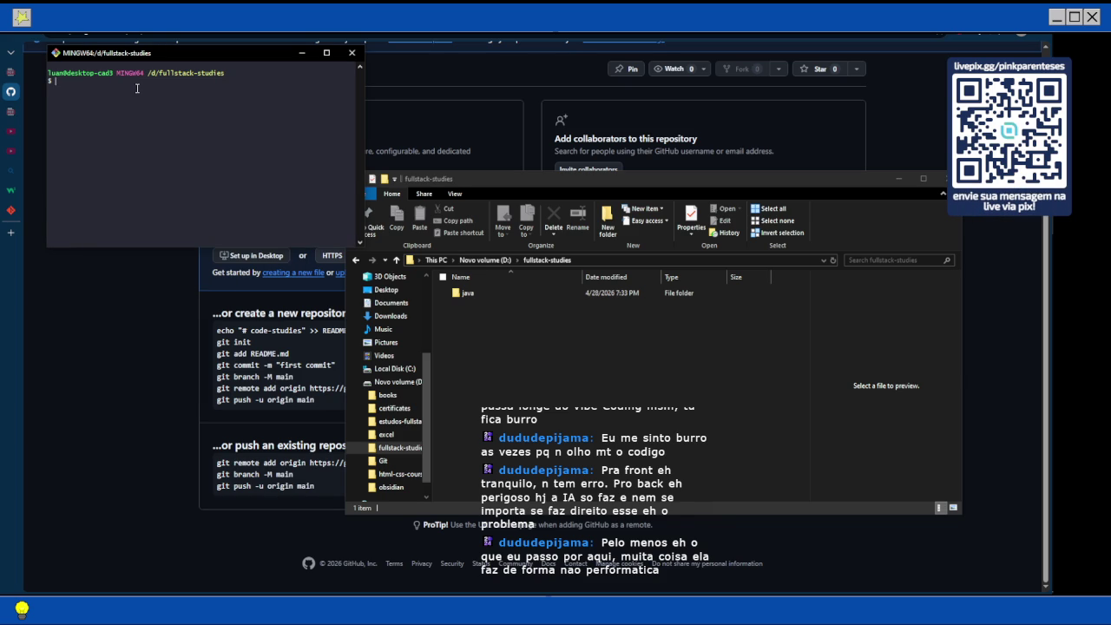
# Run git init in fullstack-studies and enter git commit -m "first commit".
pyautogui.write('git init')
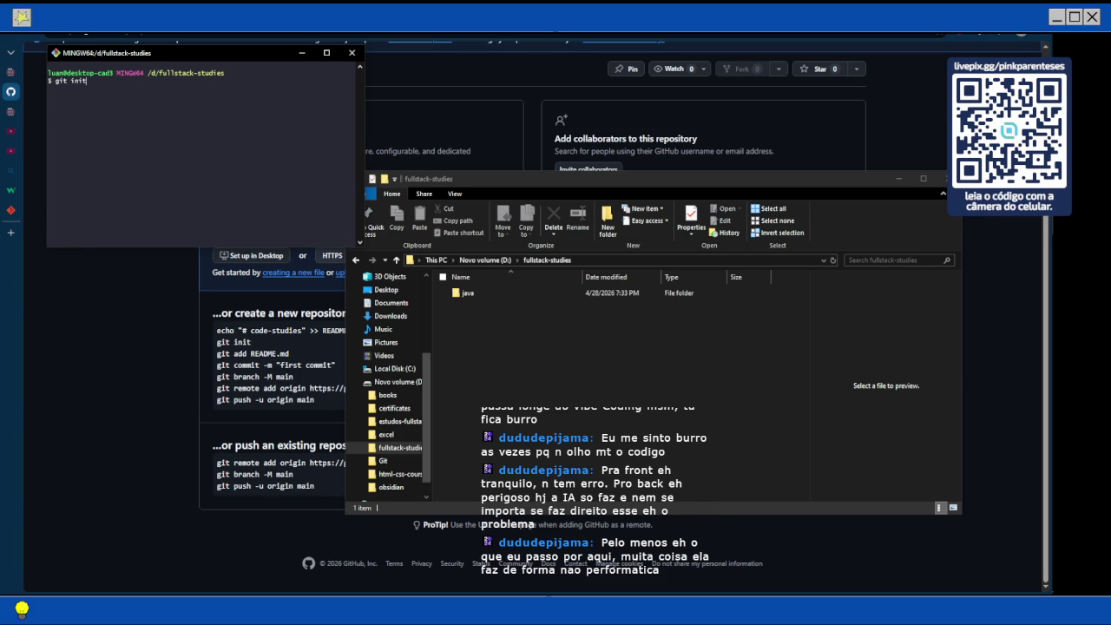
pyautogui.press('Return')
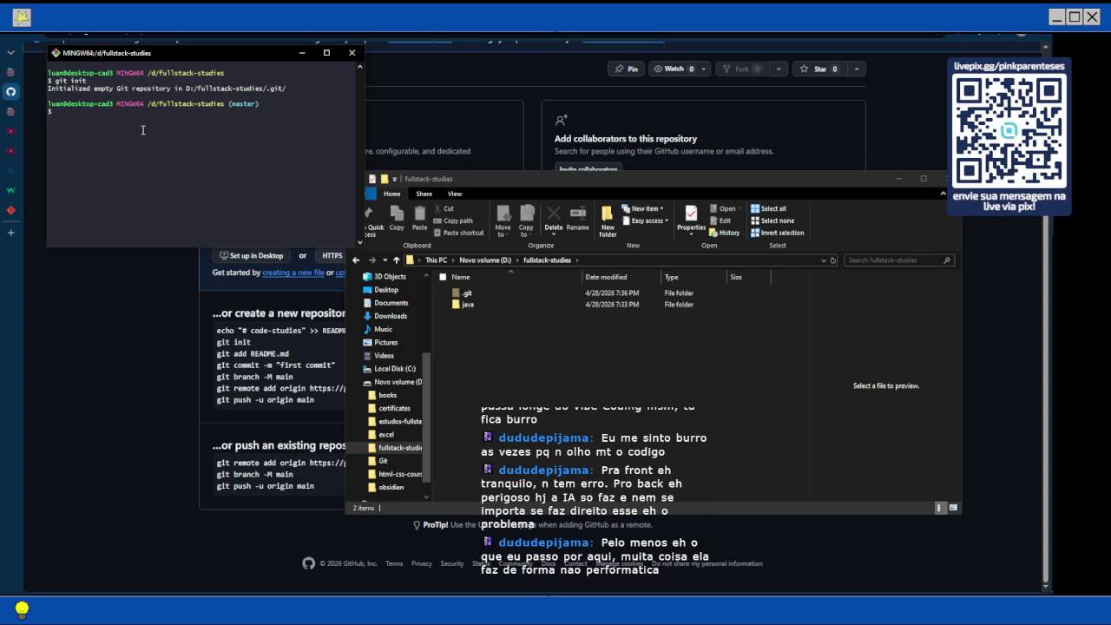
pyautogui.write('git c')
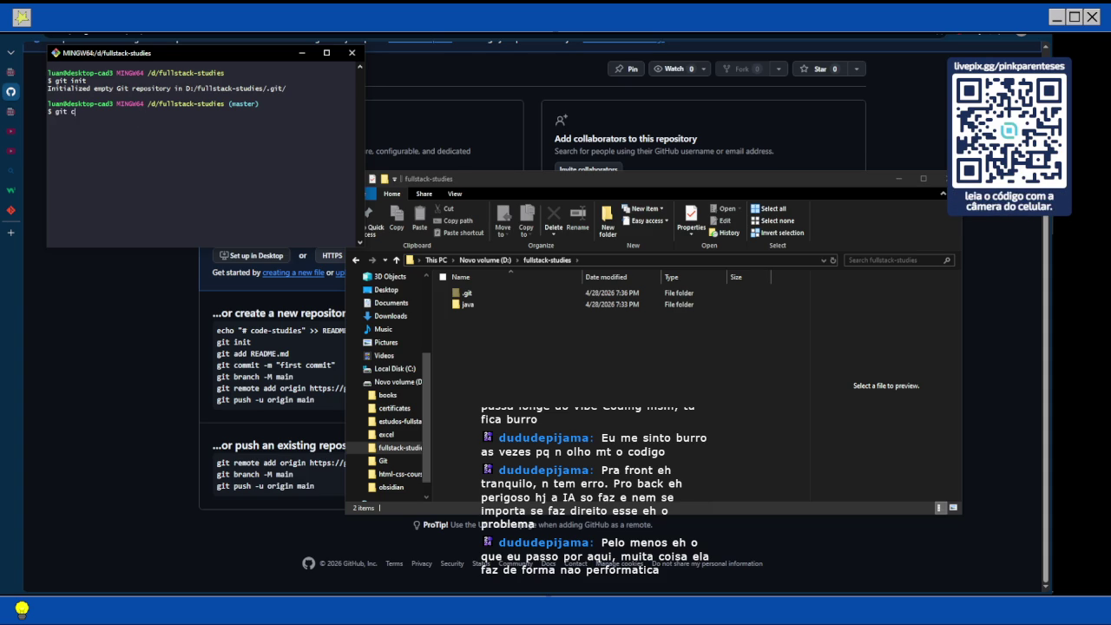
pyautogui.write('ommit -m ')
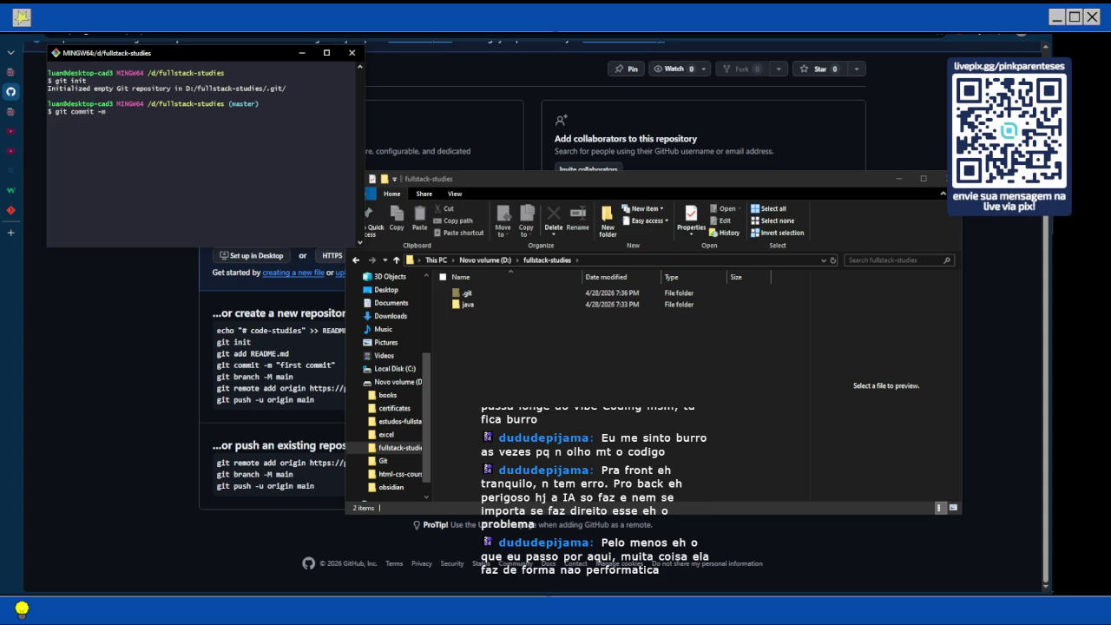
pyautogui.write('"first commit"')
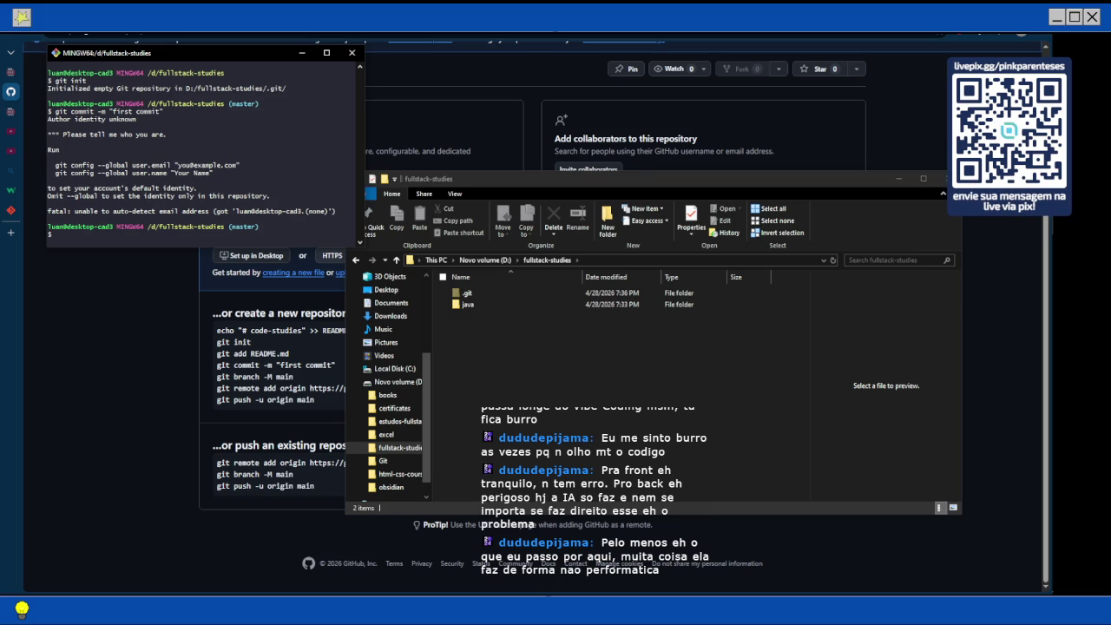
# Configure the global user.email, and switch the stream to its break scene meanwhile.
pyautogui.write('git config ')
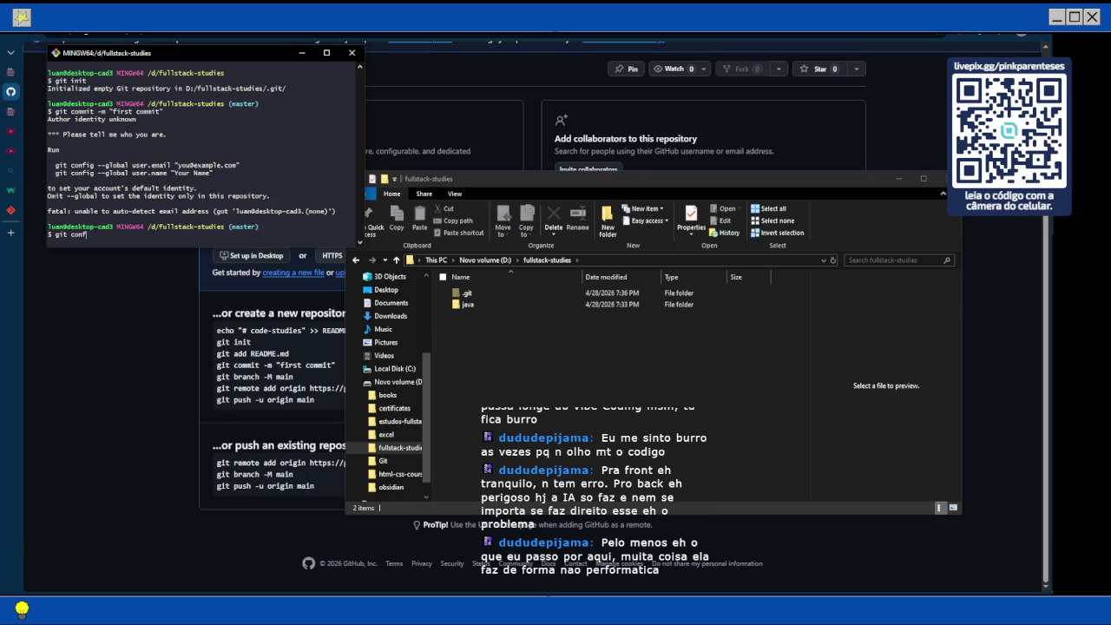
pyautogui.write('--global ')
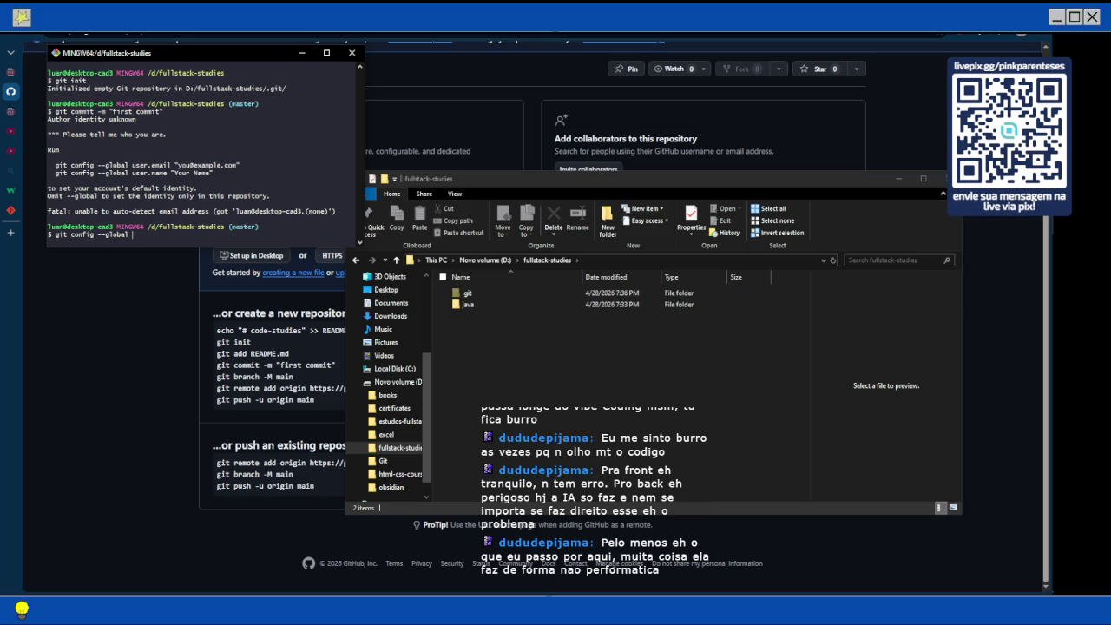
pyautogui.write('user.email')
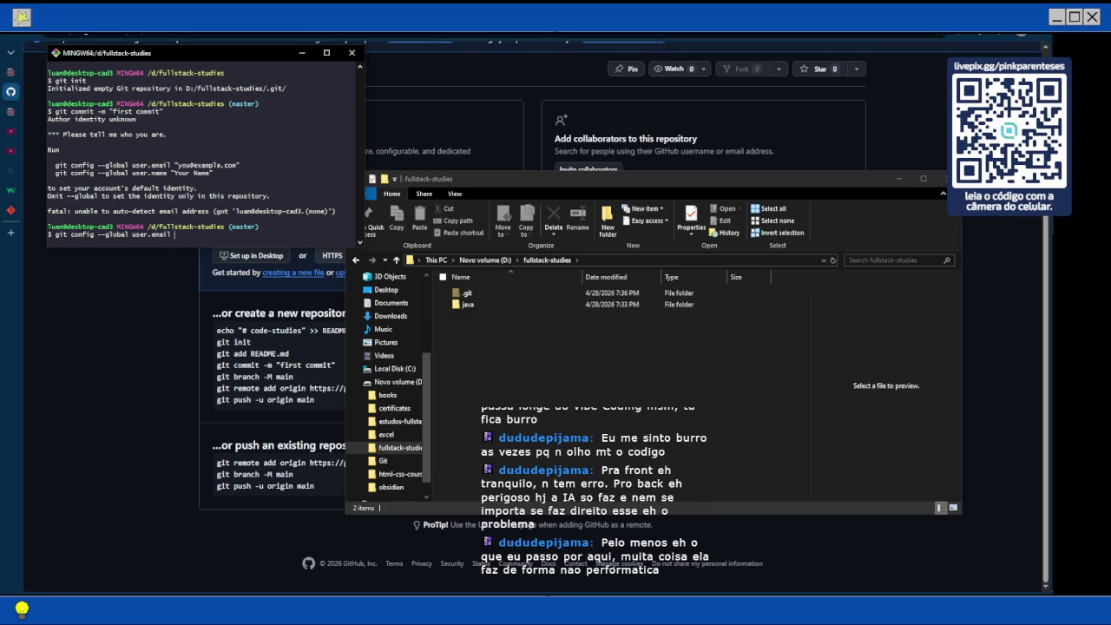
pyautogui.hotkey('alt', 'Tab')
pyautogui.click(111, 442)
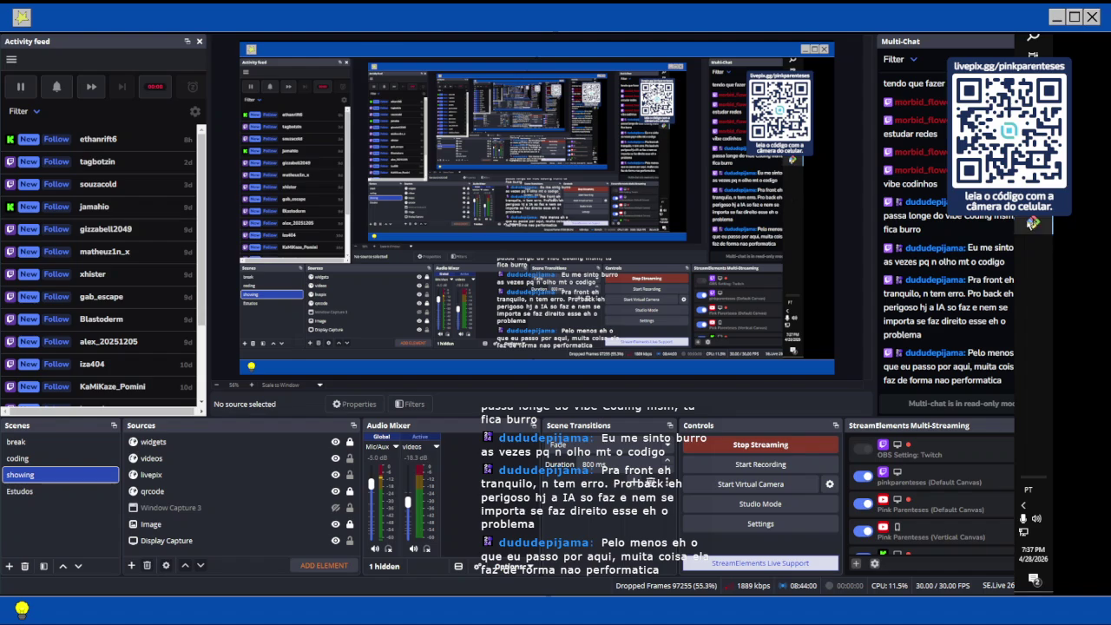
pyautogui.hotkey('alt', 'Tab')
pyautogui.click(182, 189)
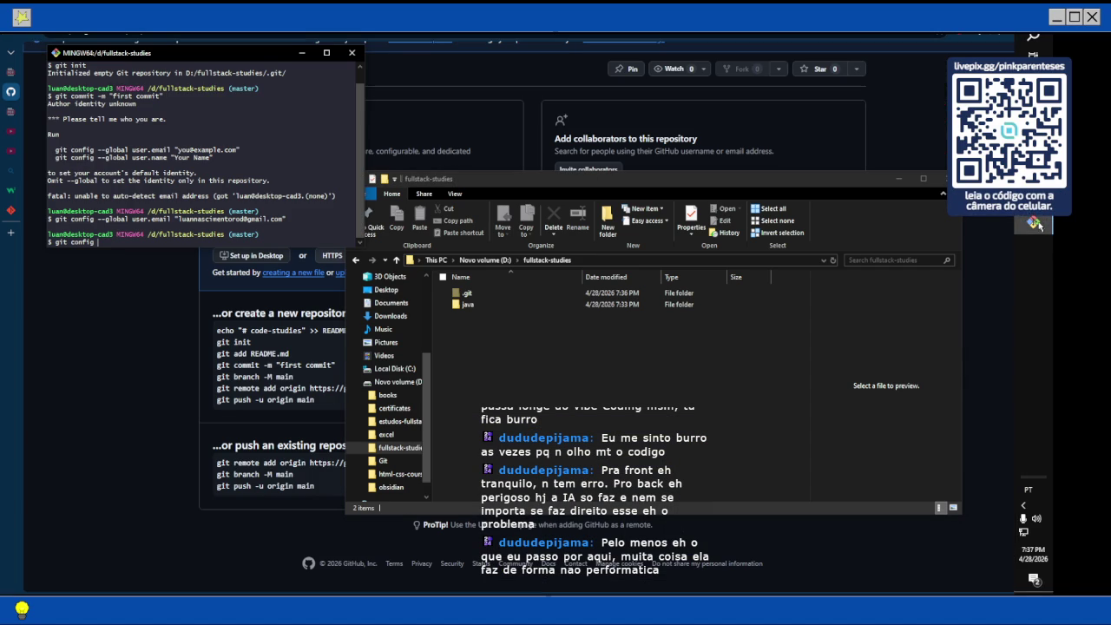
# Set the global user.name to the author's name, fixing a typo, and retype the first commit command.
pyautogui.write('--gl')
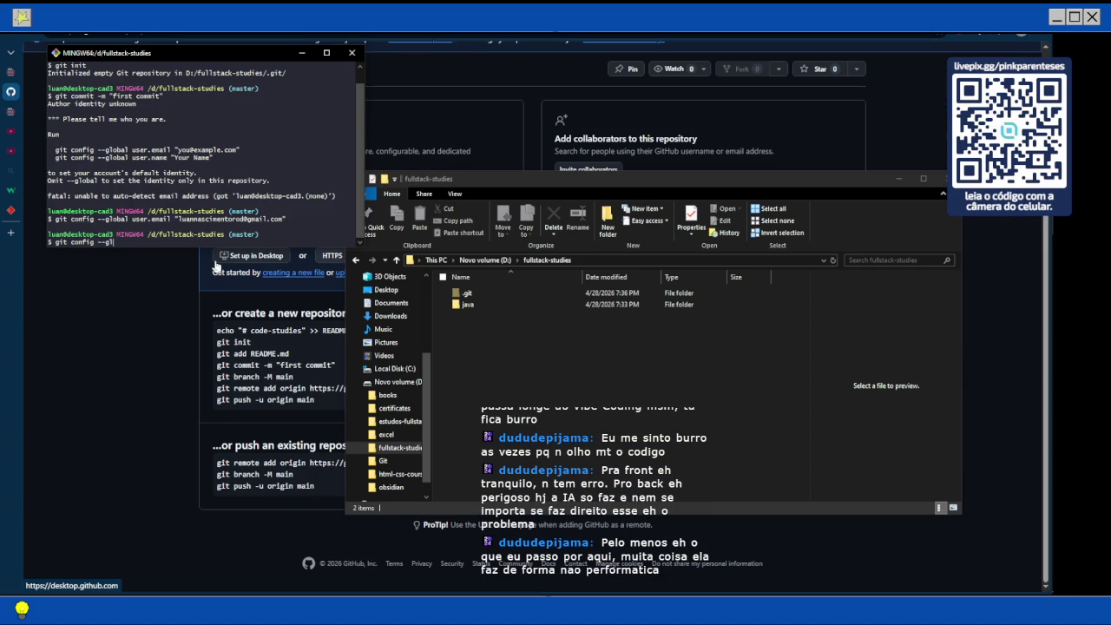
pyautogui.write('obal user.')
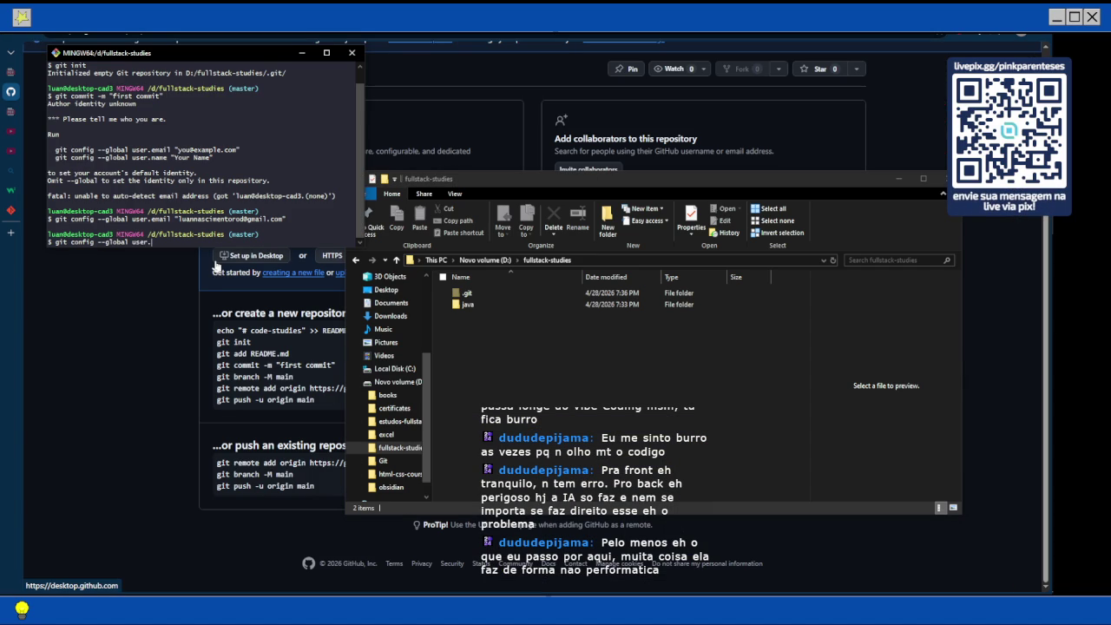
pyautogui.write('name "P')
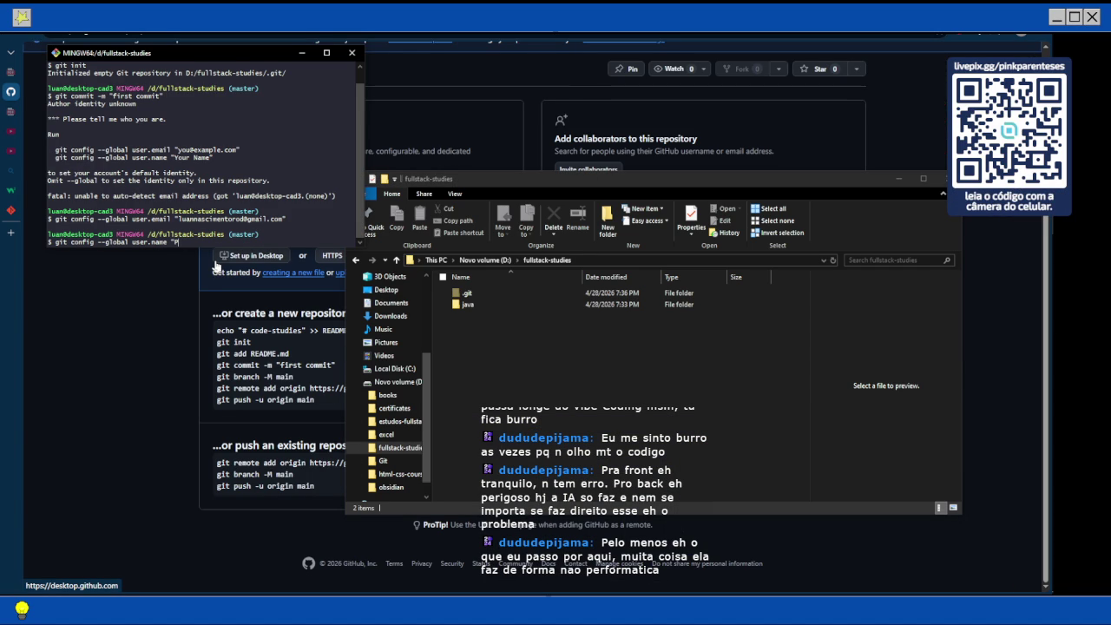
pyautogui.write('ink Pa')
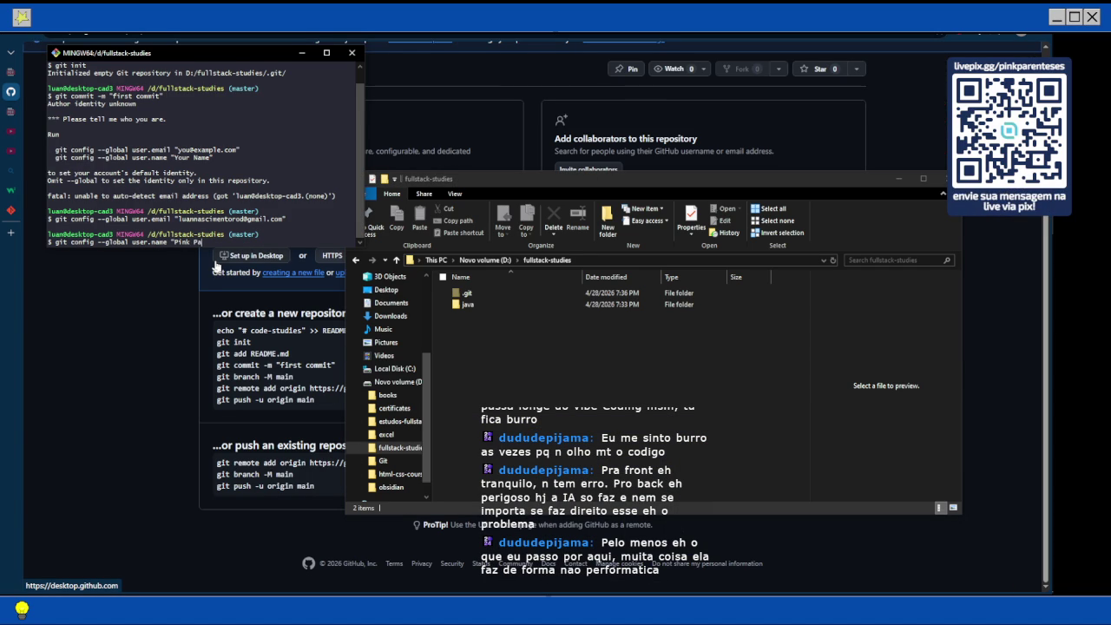
pyautogui.write('rentese')
pyautogui.press('BackSpace')
pyautogui.press('BackSpace')
pyautogui.press('BackSpace')
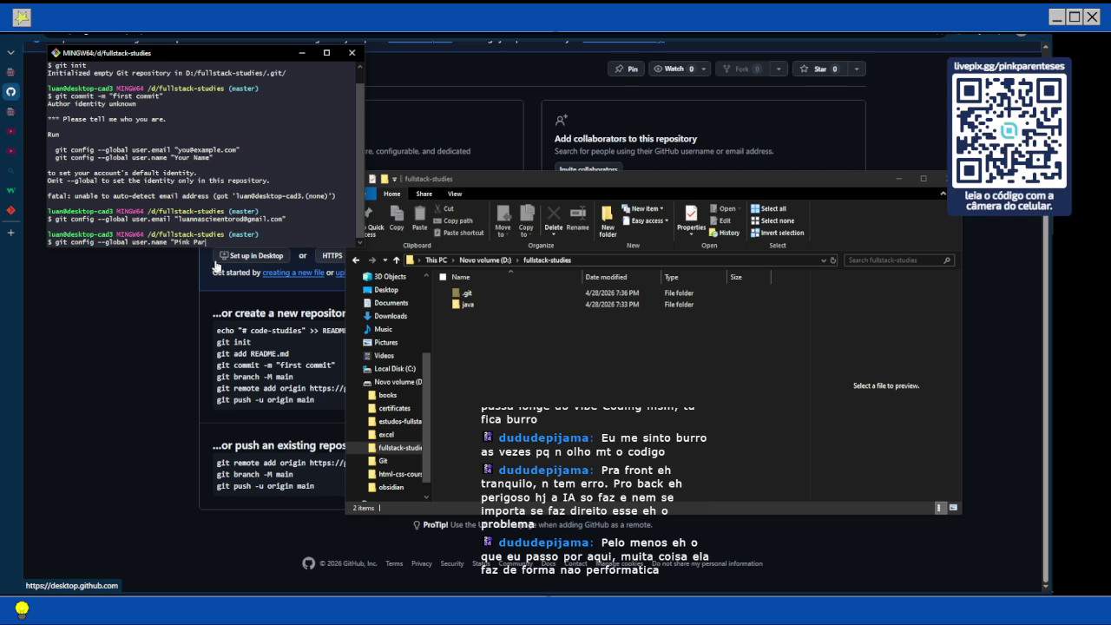
pyautogui.press('BackSpace')
pyautogui.press('BackSpace')
pyautogui.press('BackSpace')
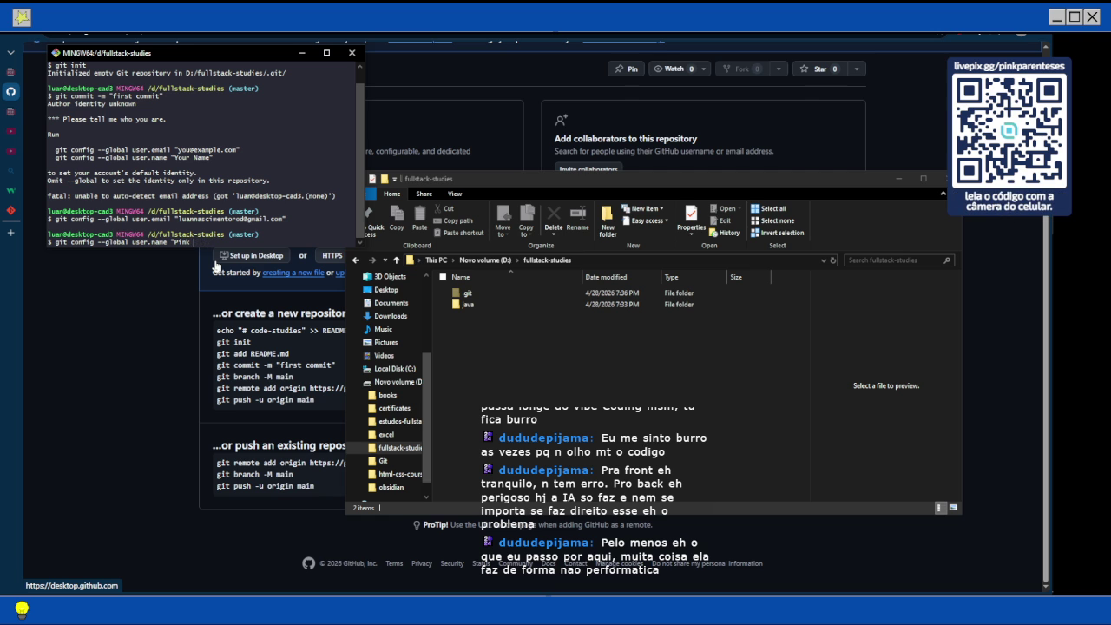
pyautogui.press('BackSpace')
pyautogui.press('BackSpace')
pyautogui.press('BackSpace')
pyautogui.write('pink pare')
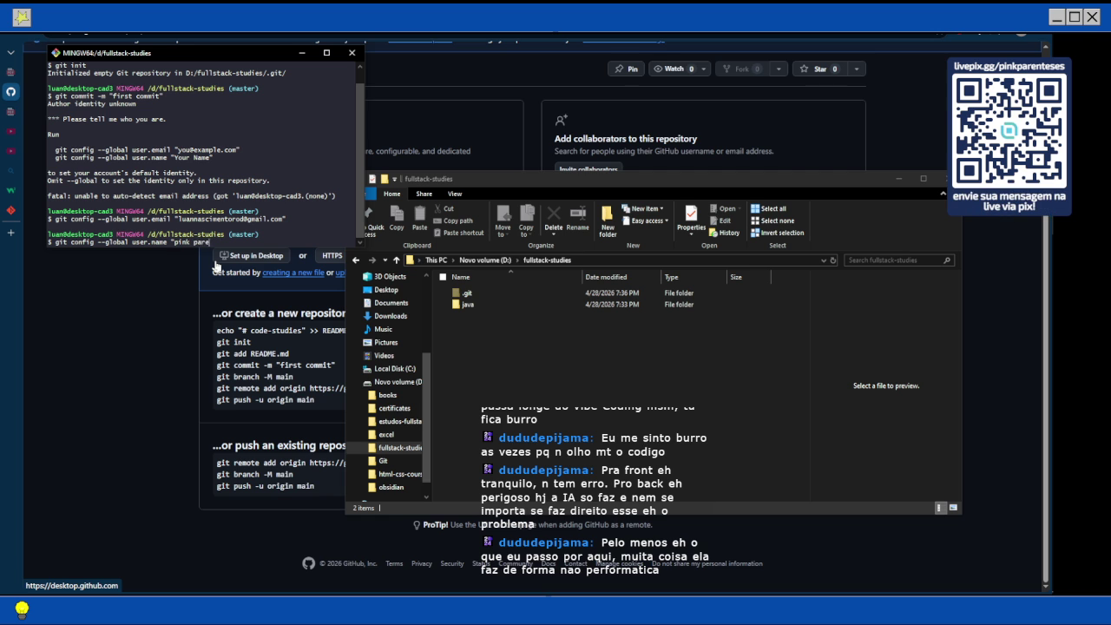
pyautogui.write('nteses"')
pyautogui.press('Return')
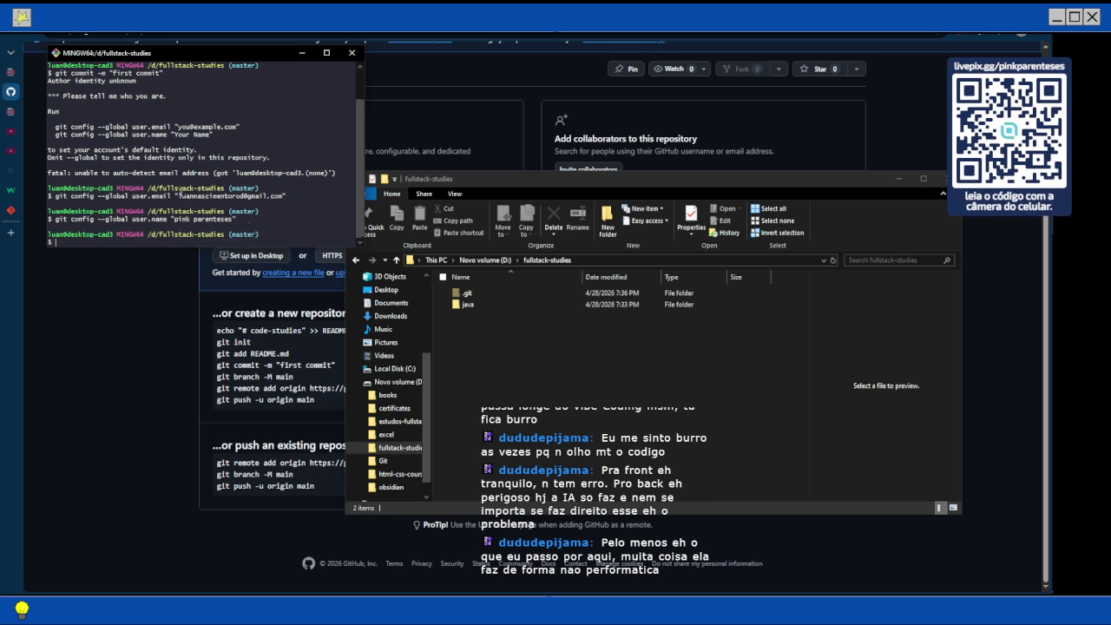
pyautogui.write('git commit -m "first commit"')
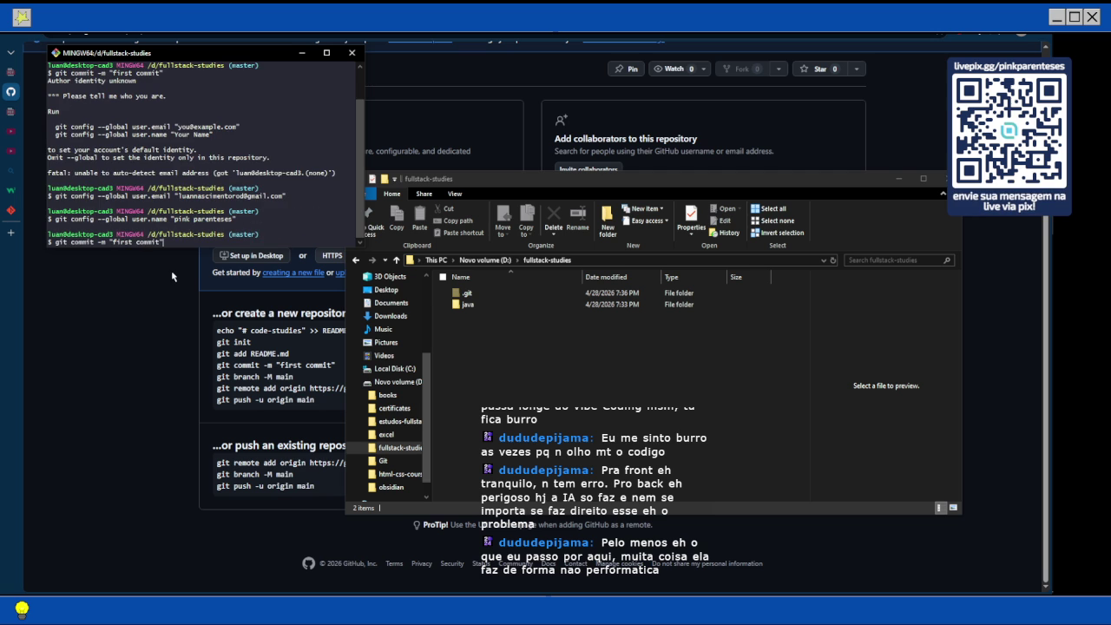
# Retry the first commit, then paste .gitignore from java into the fullstack-studies root.
pyautogui.press('Return')
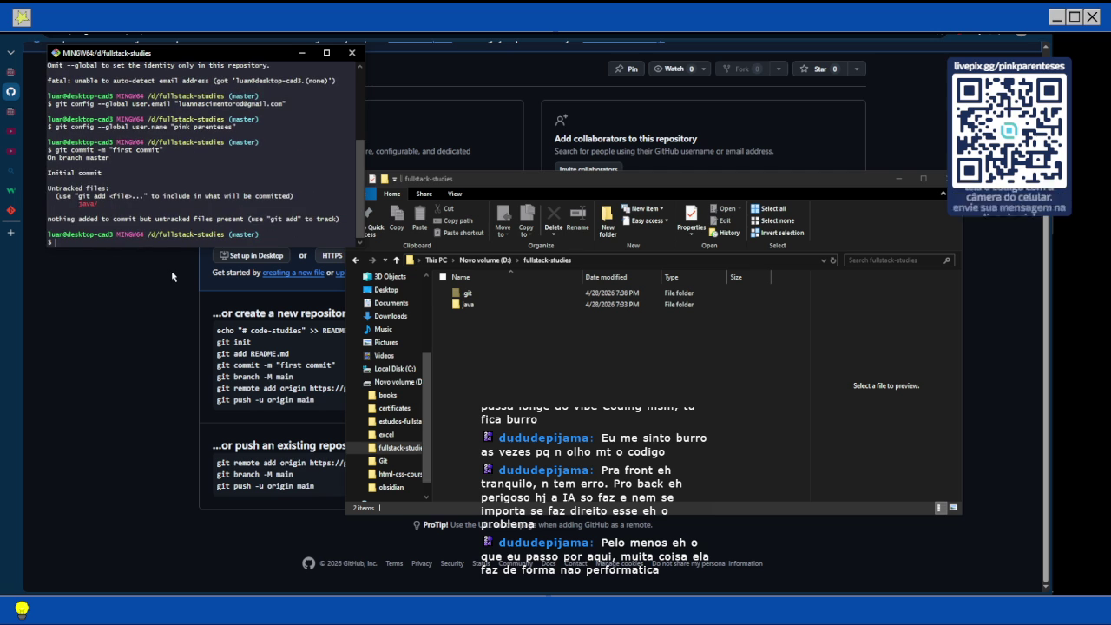
pyautogui.write('git add .')
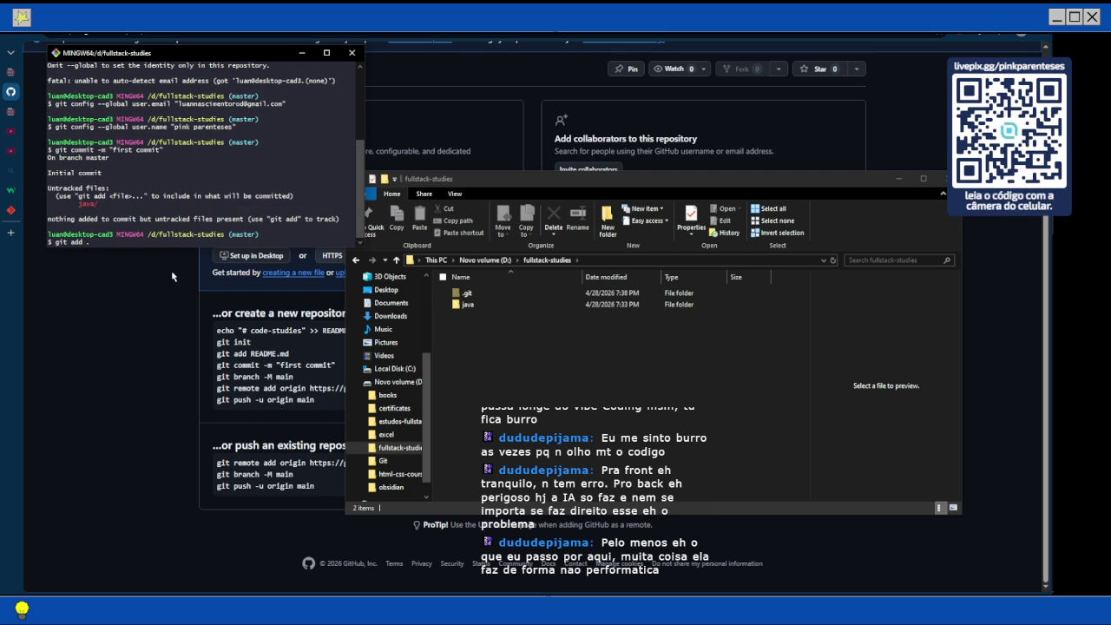
pyautogui.doubleClick(467, 304)
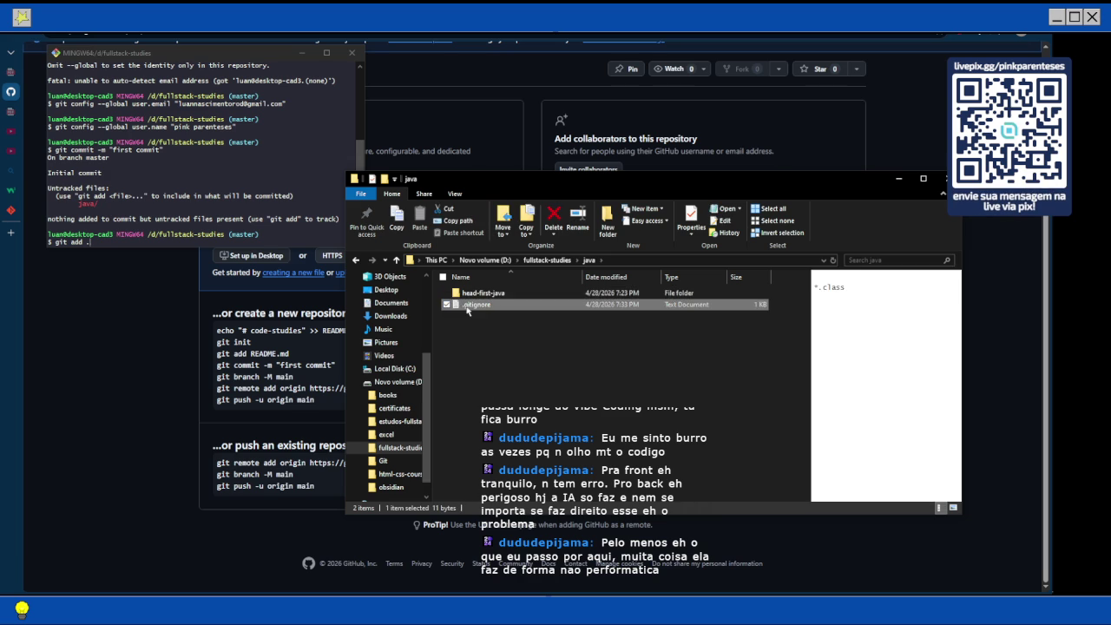
pyautogui.click(396, 260)
pyautogui.hotkey('ctrl', 'v')
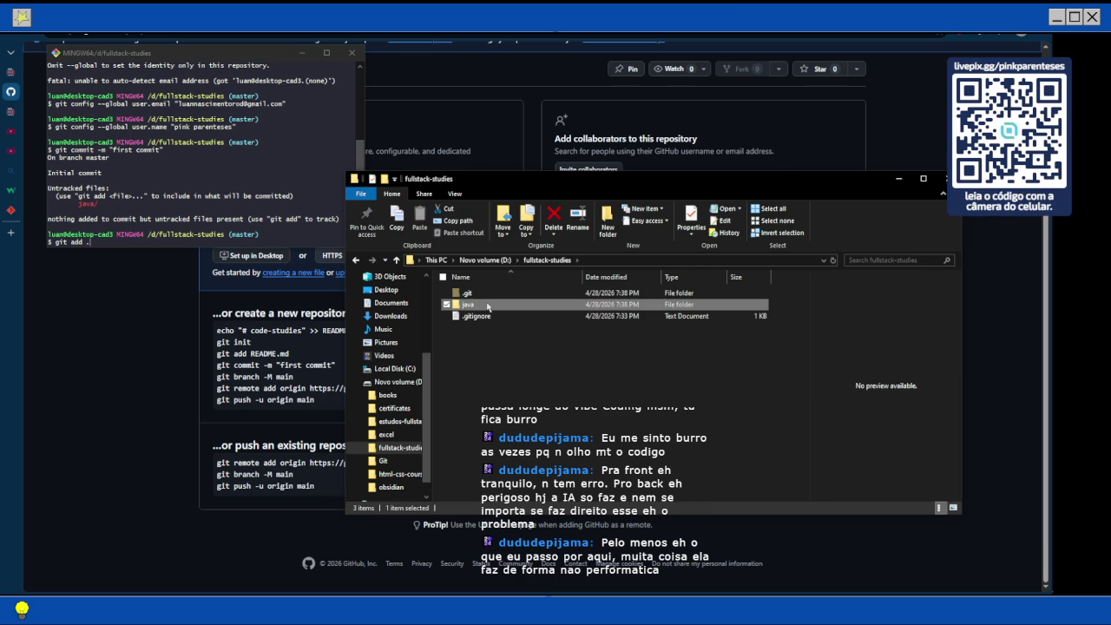
# Check java's head-first-java/chapter2 folders, then list fullstack-studies with ls in Git Bash.
pyautogui.doubleClick(467, 304)
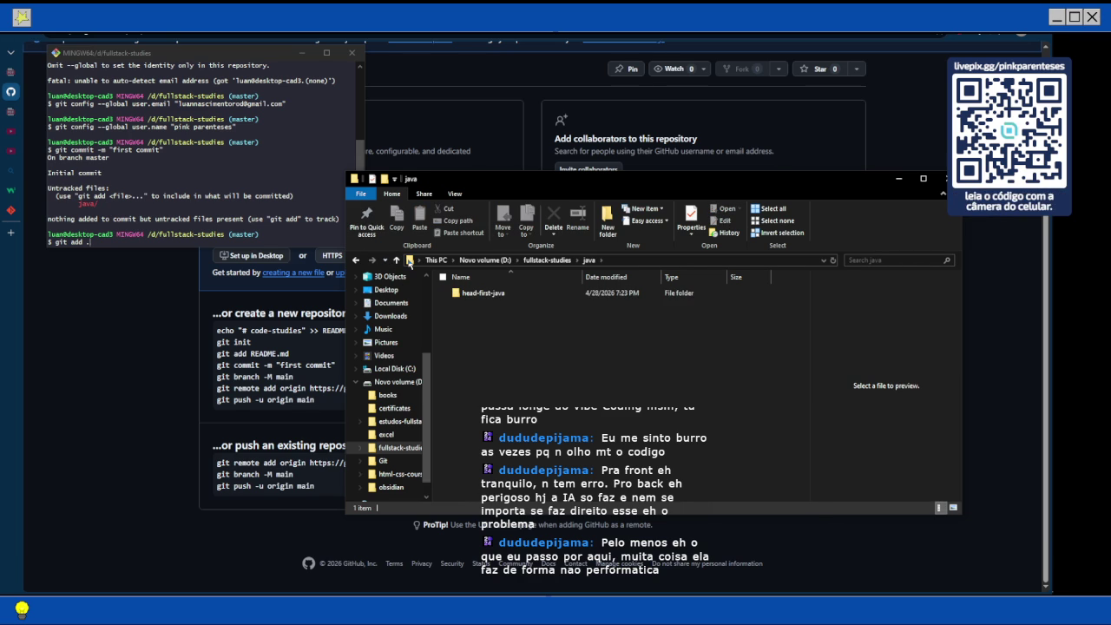
pyautogui.doubleClick(483, 292)
pyautogui.doubleClick(479, 292)
pyautogui.click(394, 260)
pyautogui.click(394, 259)
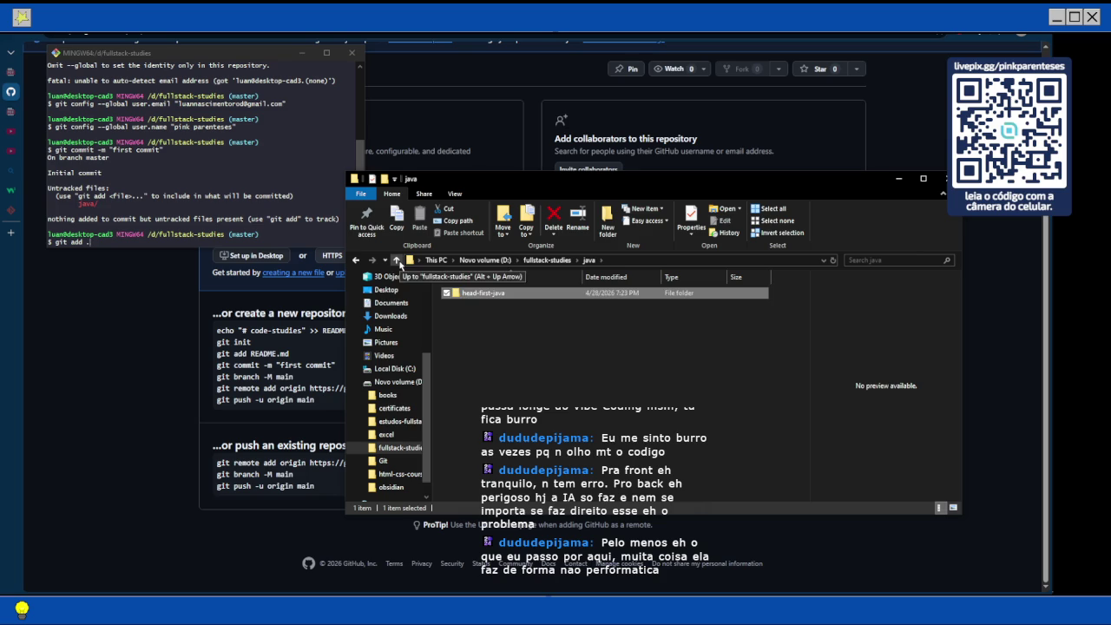
pyautogui.click(396, 259)
pyautogui.click(147, 247)
pyautogui.press('BackSpace')
pyautogui.press('BackSpace')
pyautogui.press('BackSpace')
pyautogui.press('BackSpace')
pyautogui.press('BackSpace')
pyautogui.press('BackSpace')
pyautogui.write('ls')
pyautogui.press('Return')
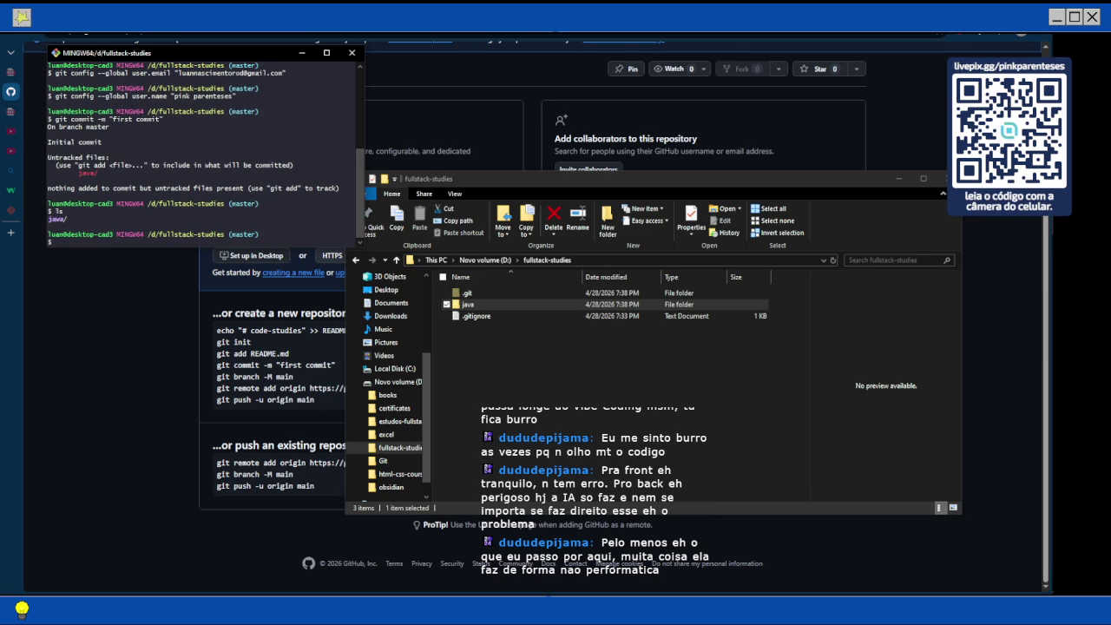
# Stage everything with git add . and commit it as "first commit" (7 files).
pyautogui.write('git add .')
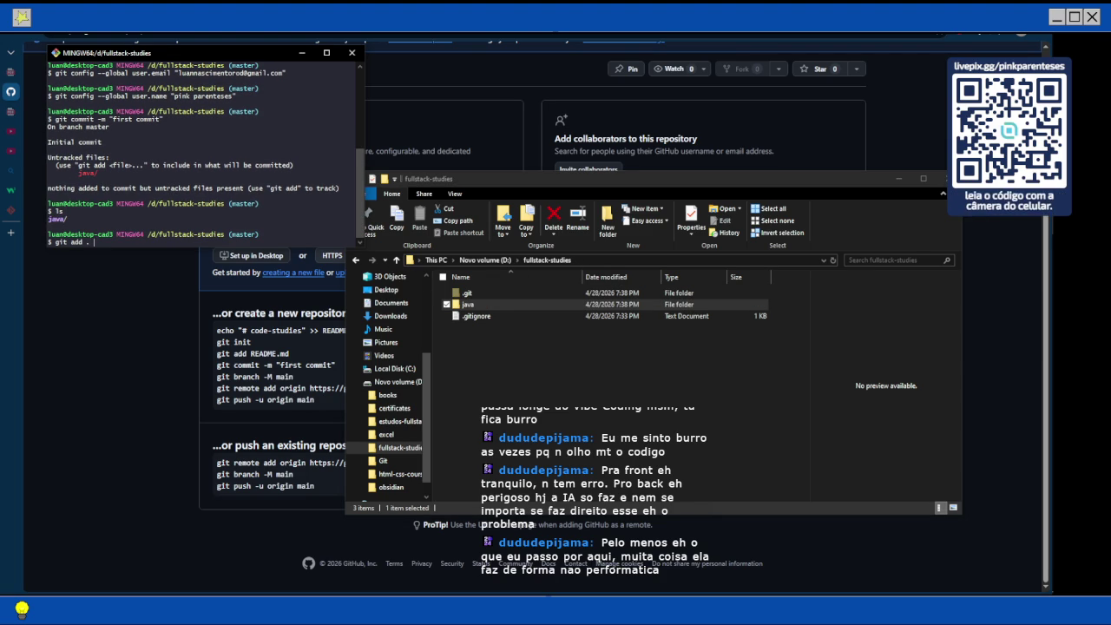
pyautogui.press('Return')
pyautogui.write('ls')
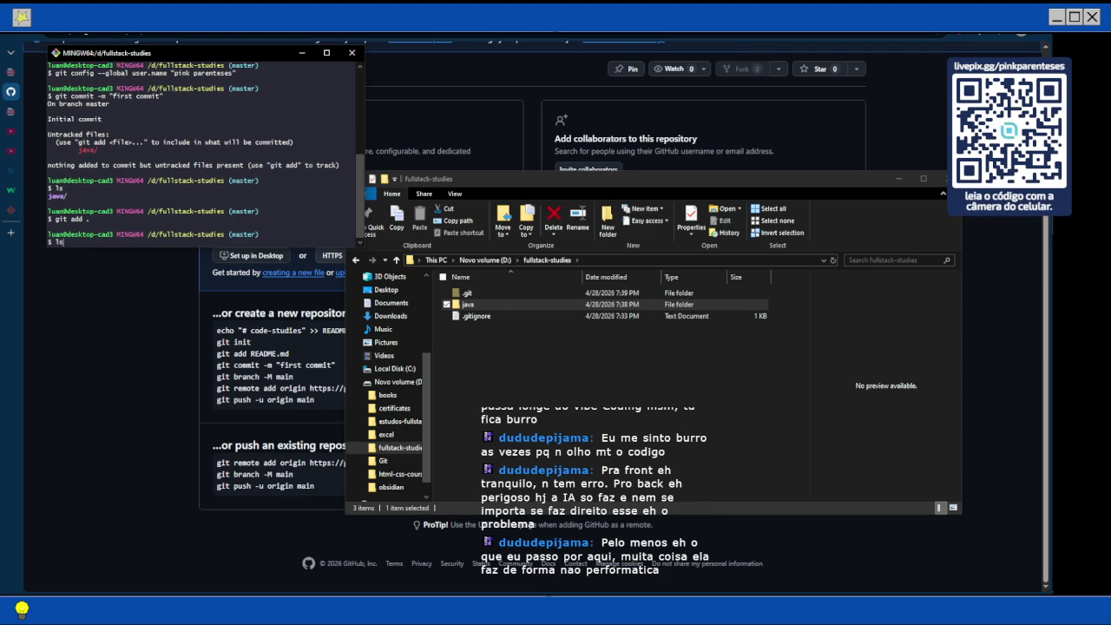
pyautogui.press('Return')
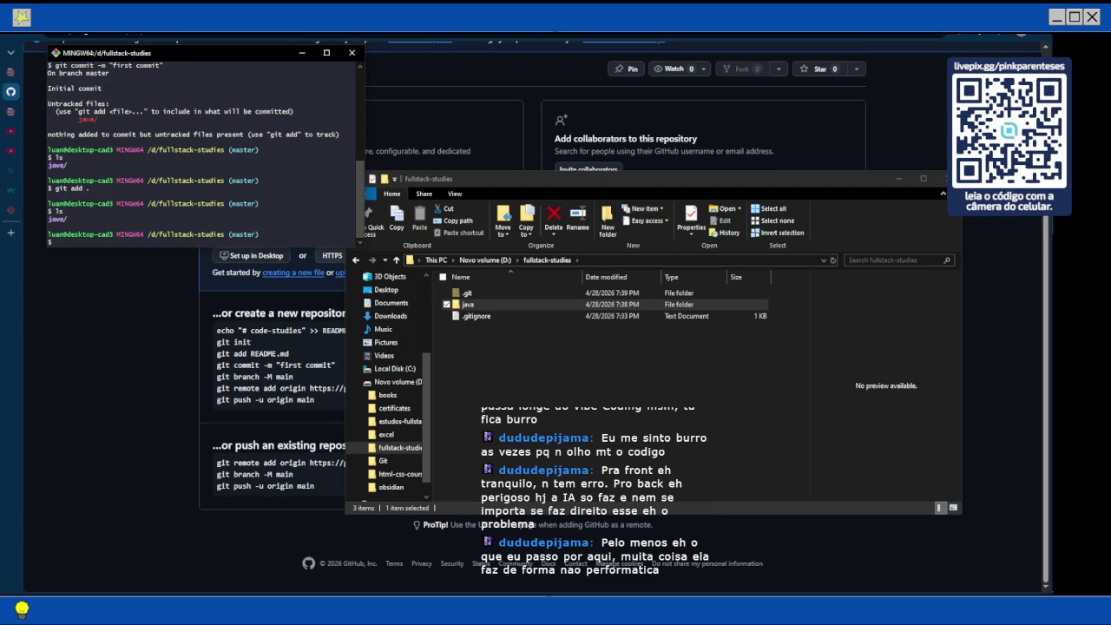
pyautogui.press('Up')
pyautogui.press('Up')
pyautogui.press('Up')
pyautogui.press('Return')
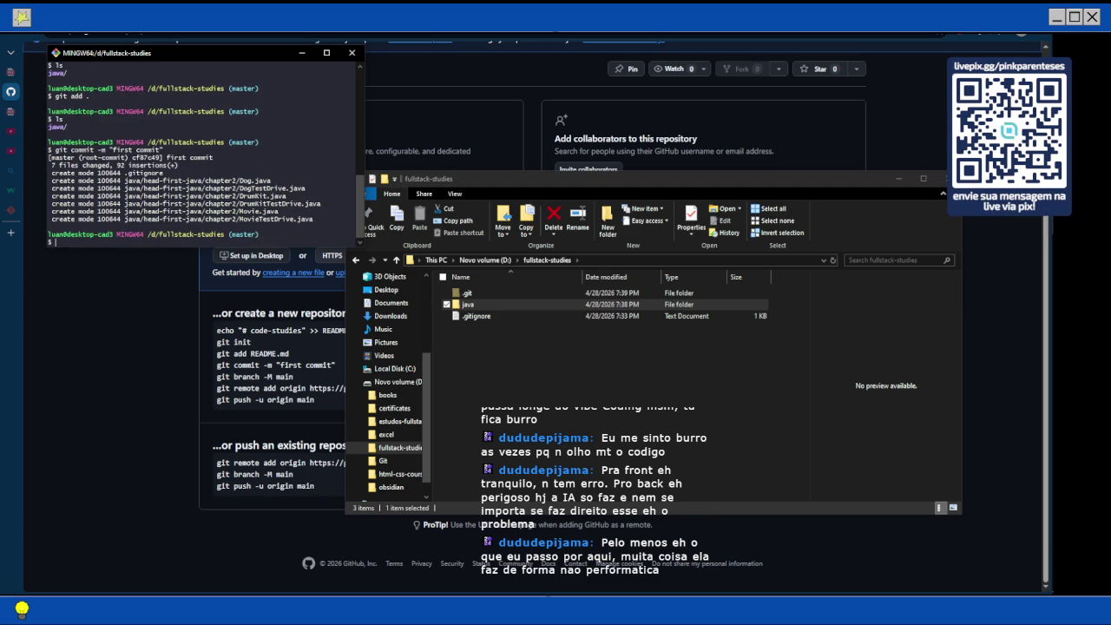
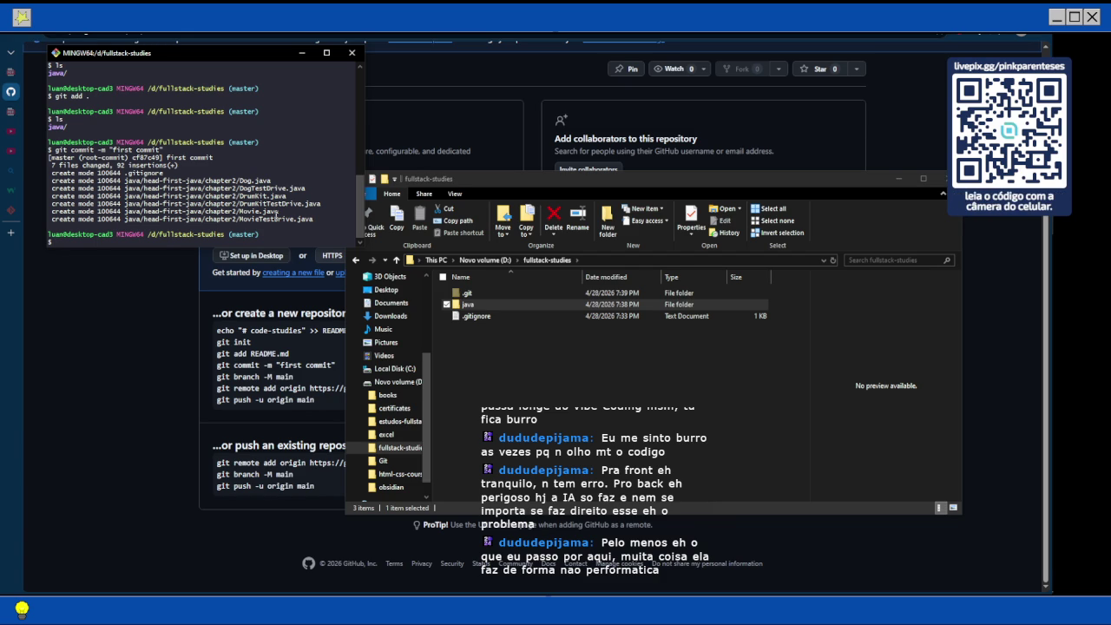
# Rename the local branch to main with git branch -M main, then select the code-studies repository URL.
pyautogui.write('git')
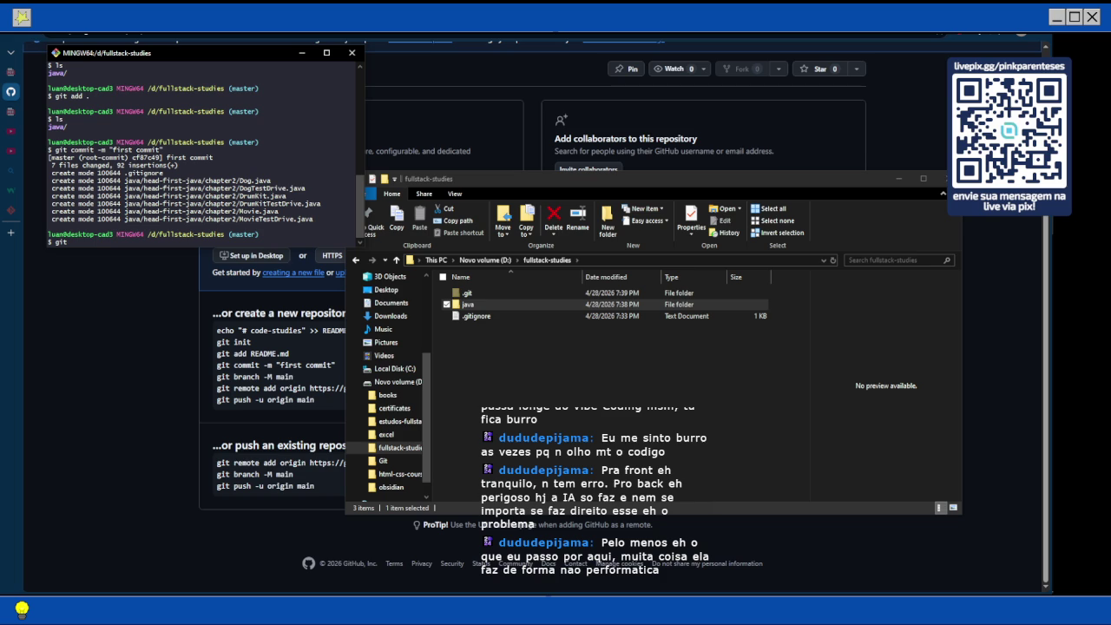
pyautogui.write('brea')
pyautogui.write('nch')
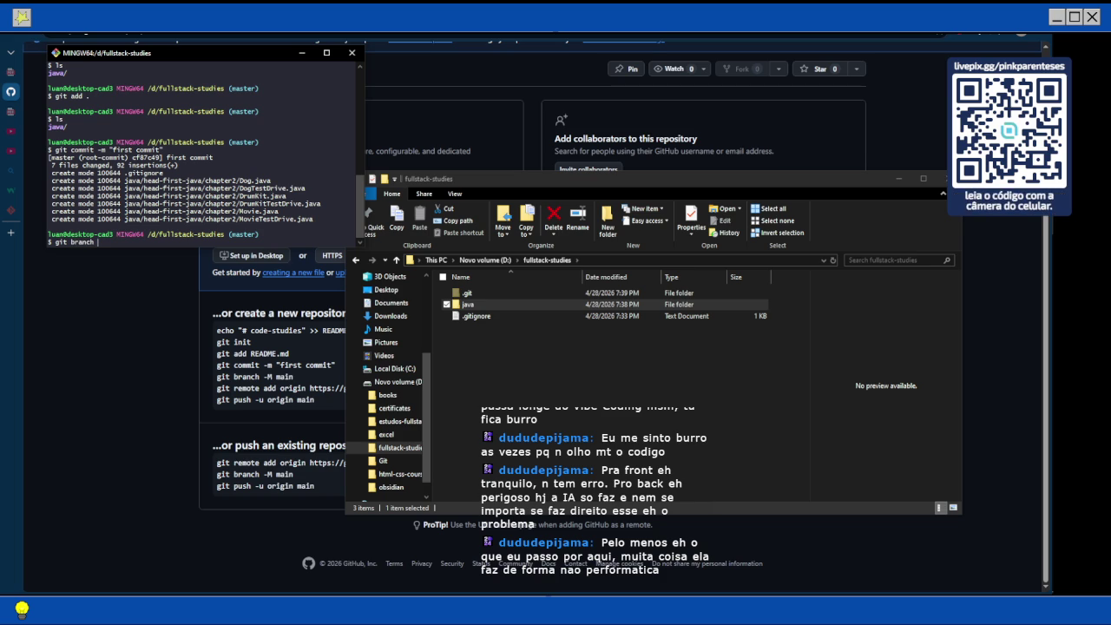
pyautogui.write('-M main')
pyautogui.press('Return')
pyautogui.write('git')
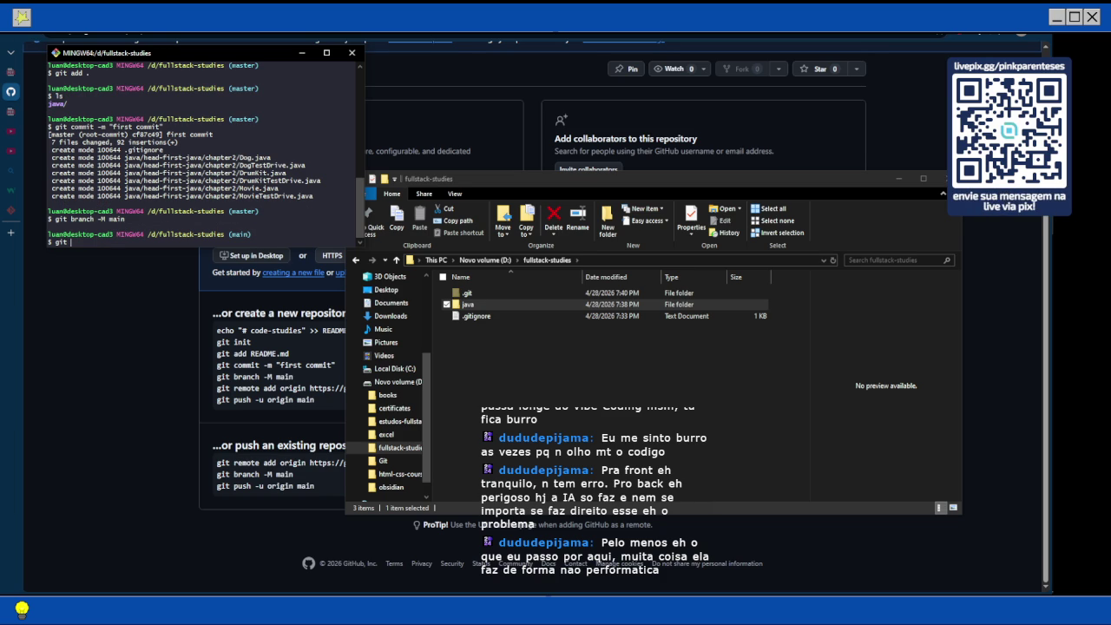
pyautogui.click(310, 389)
pyautogui.moveTo(309, 388)
pyautogui.mouseDown()
pyautogui.moveTo(526, 398)
pyautogui.moveTo(521, 388)
pyautogui.mouseUp()
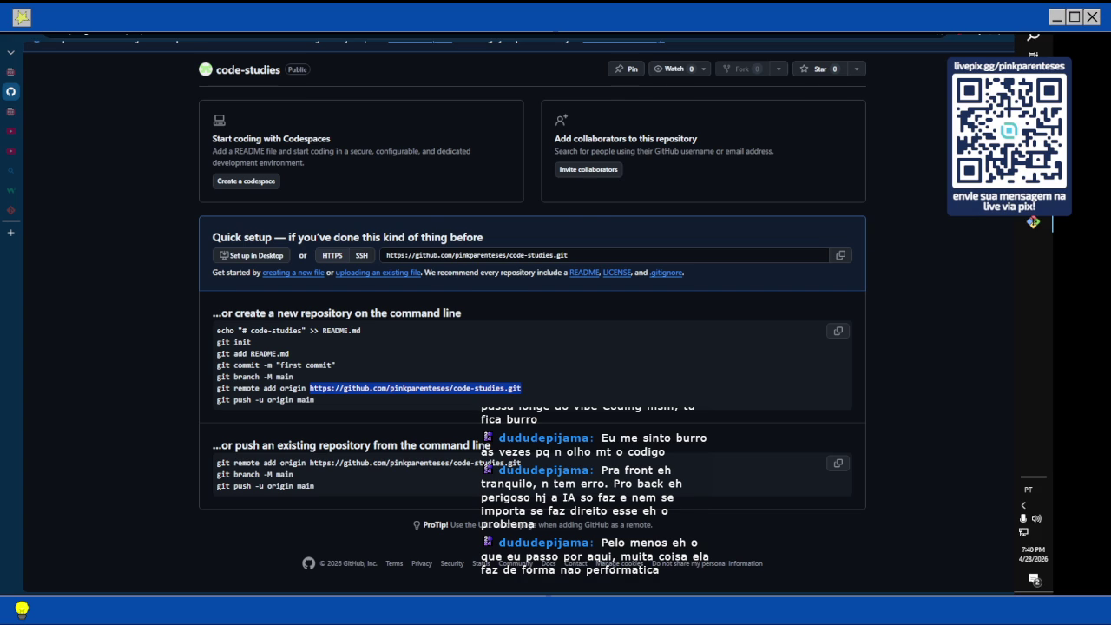
# Run git remote add origin with the pasted code-studies GitHub URL.
pyautogui.click(1034, 223)
pyautogui.write('git')
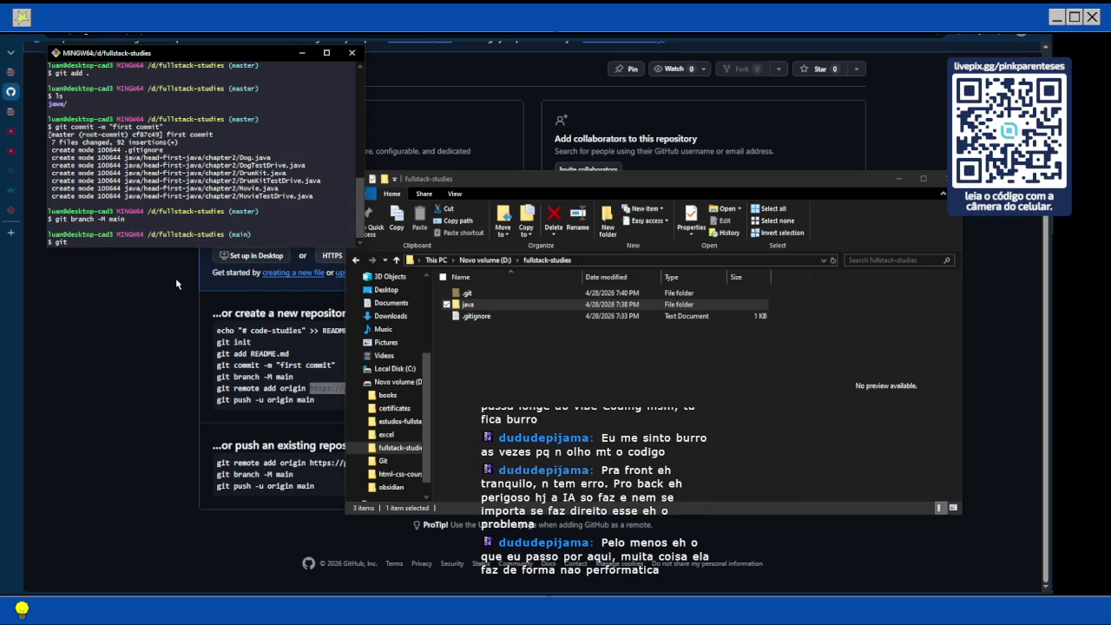
pyautogui.write('remote add origin')
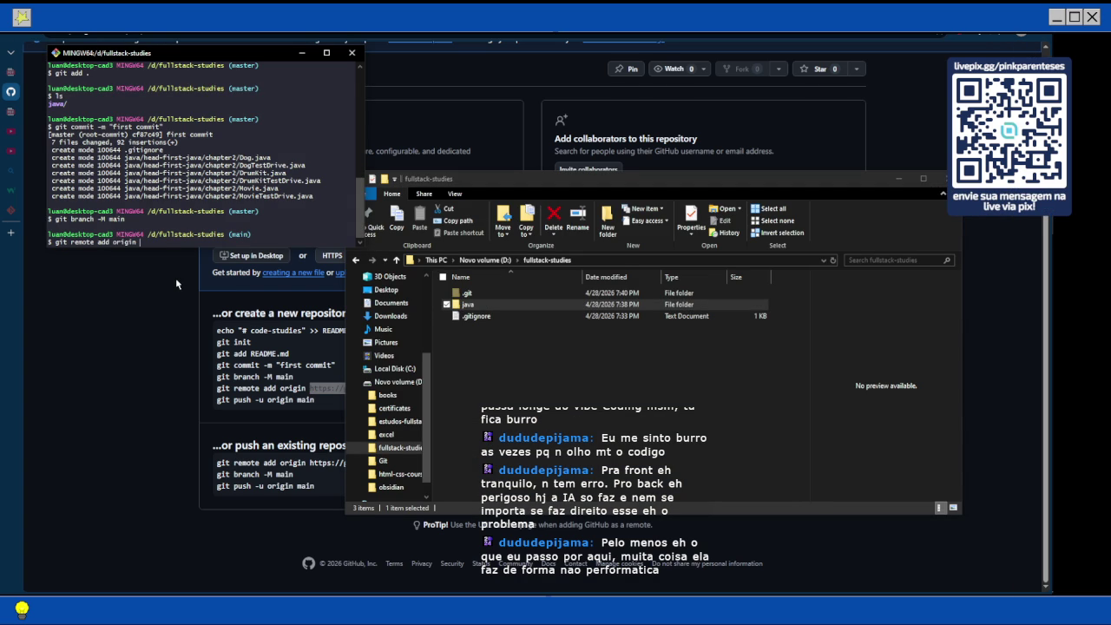
pyautogui.write('https://github.com/pinkparenteses/code-studies.git')
pyautogui.press('Return')
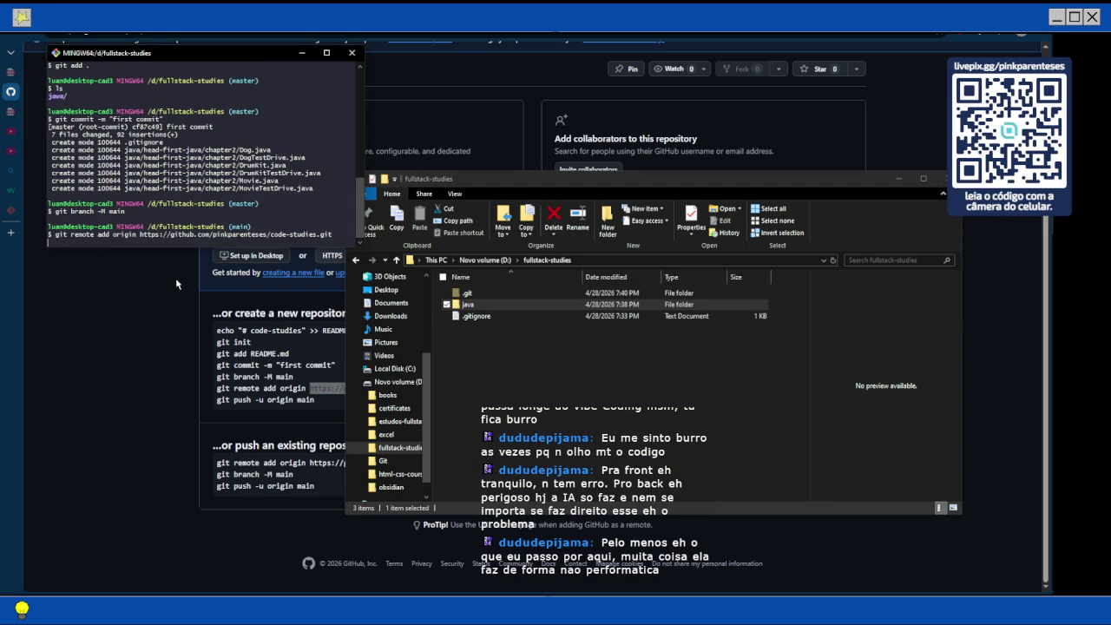
pyautogui.doubleClick(279, 399)
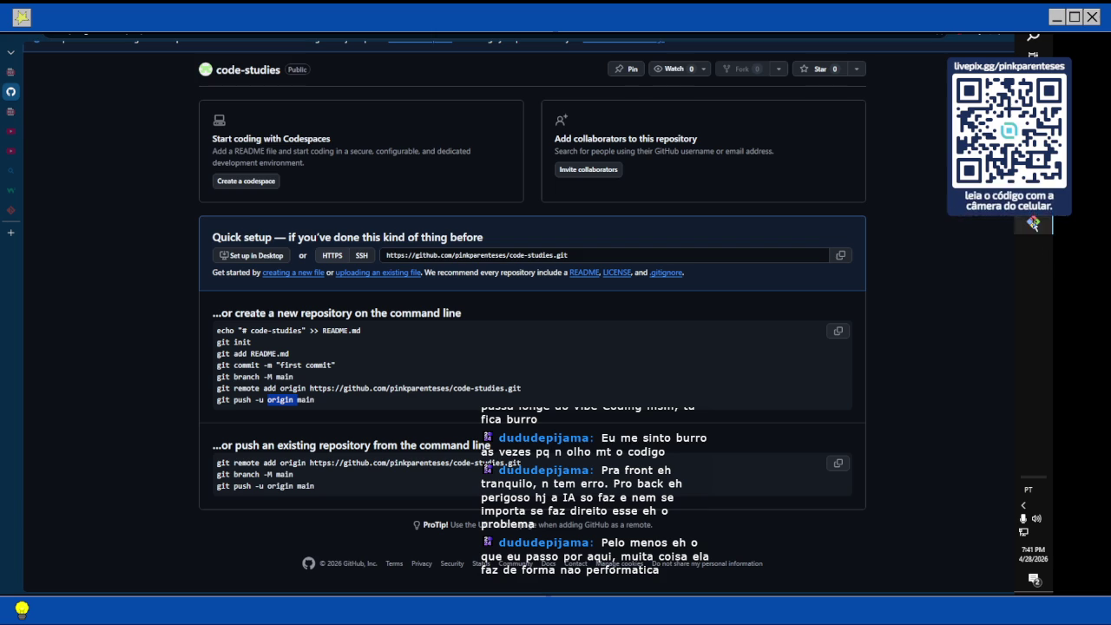
pyautogui.hotkey('alt', 'Tab')
# Run git push -u origin main to push the main branch to GitHub.
pyautogui.write('git push')
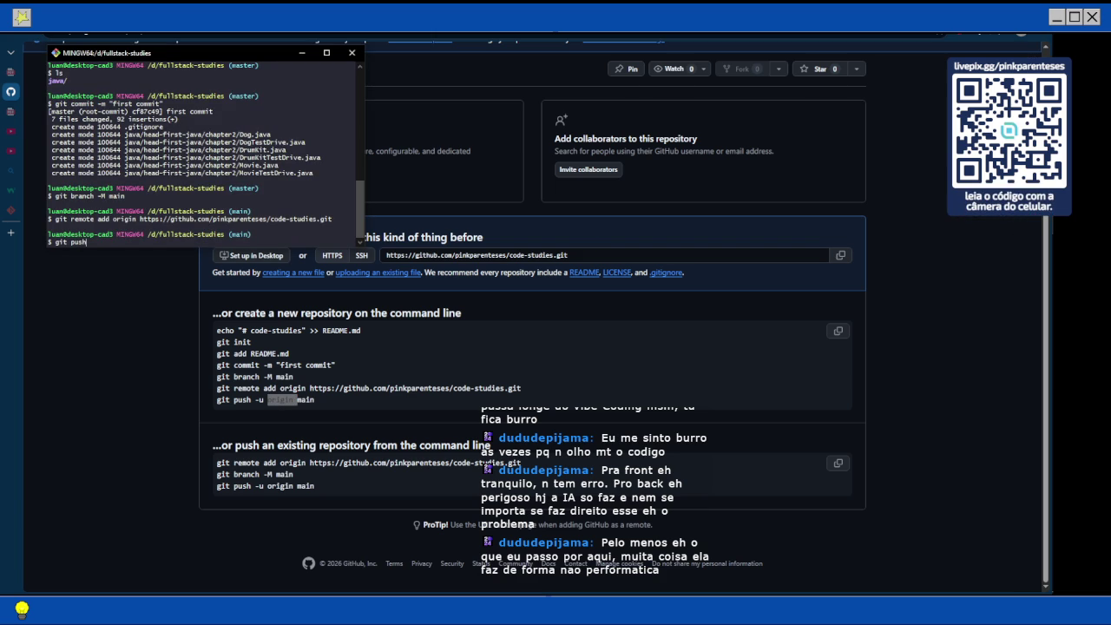
pyautogui.write(' -u origin main')
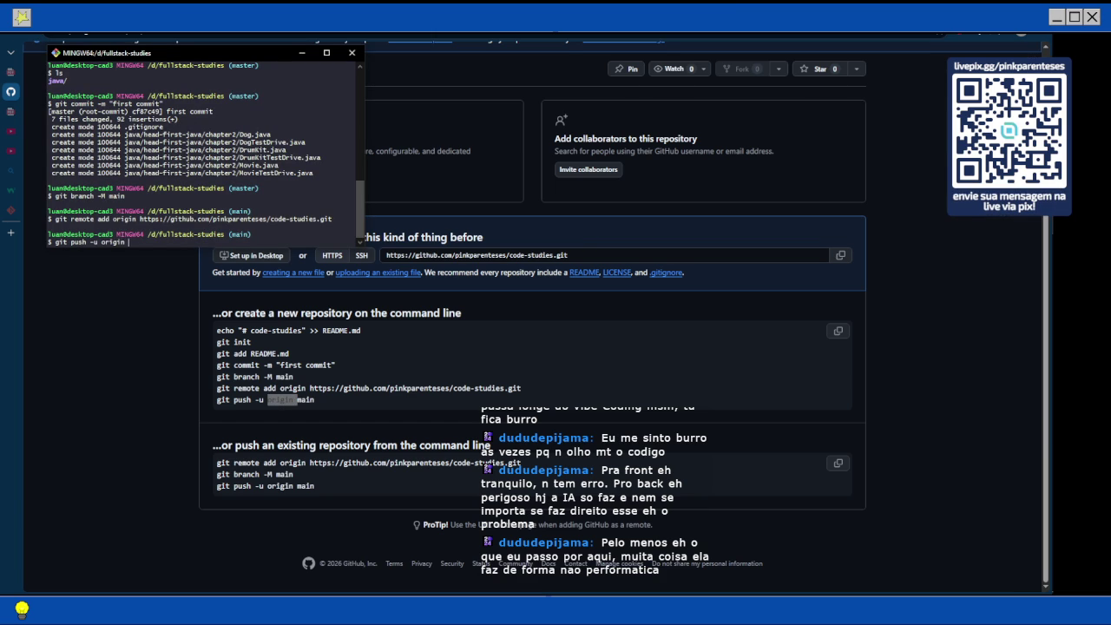
pyautogui.press('Return')
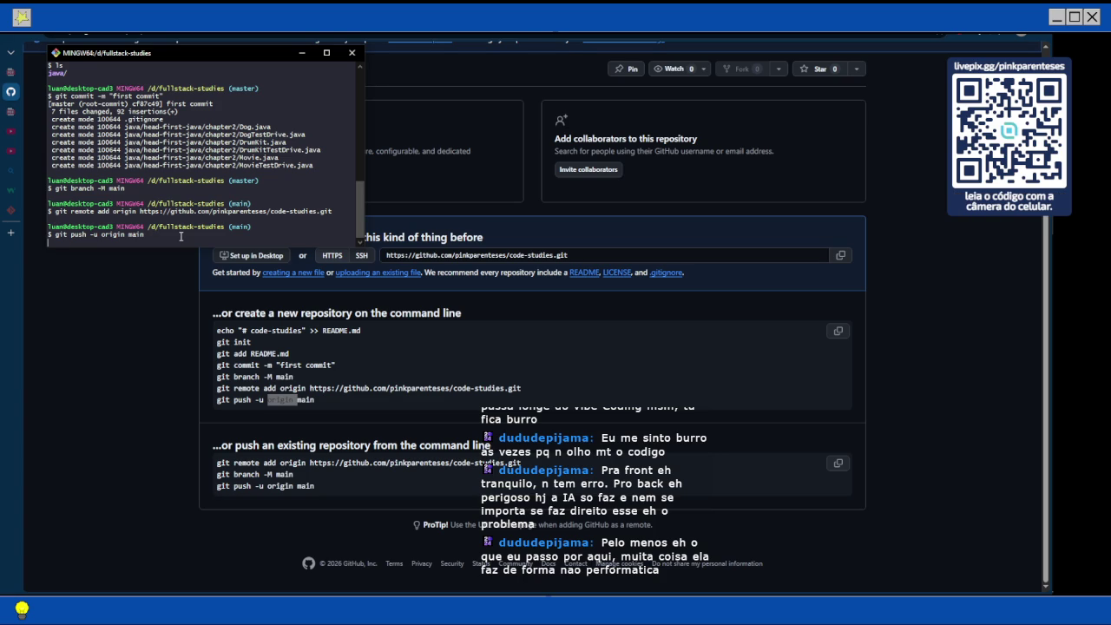
pyautogui.press('Return')
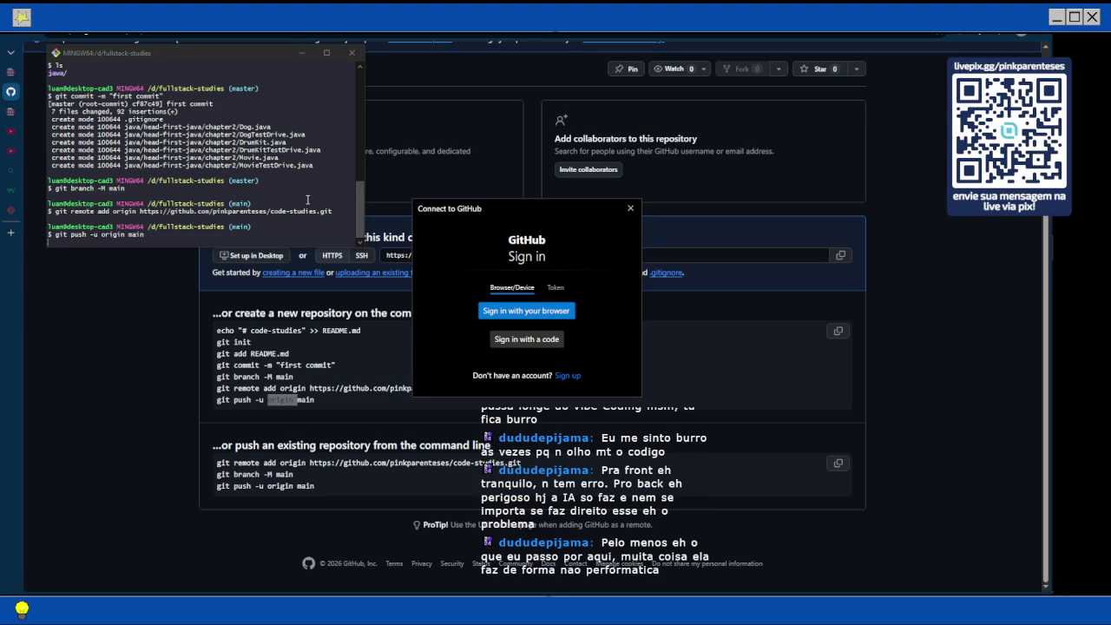
# Choose 'Sign in with your browser' for GitHub and switch OBS to the coding scene.
pyautogui.click(552, 318)
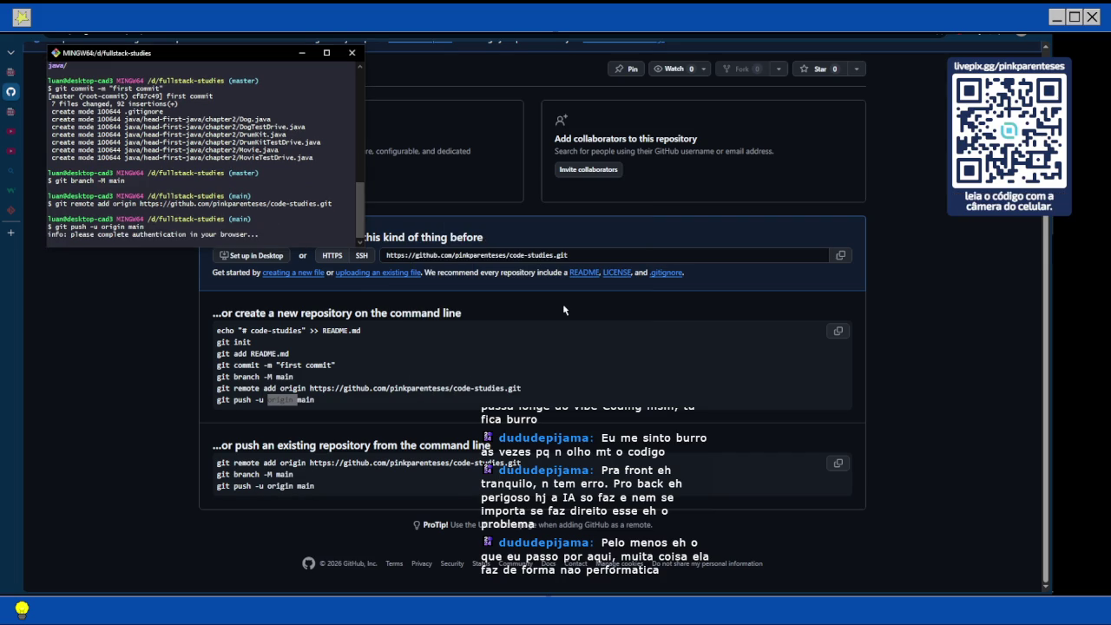
pyautogui.moveTo(1052, 224)
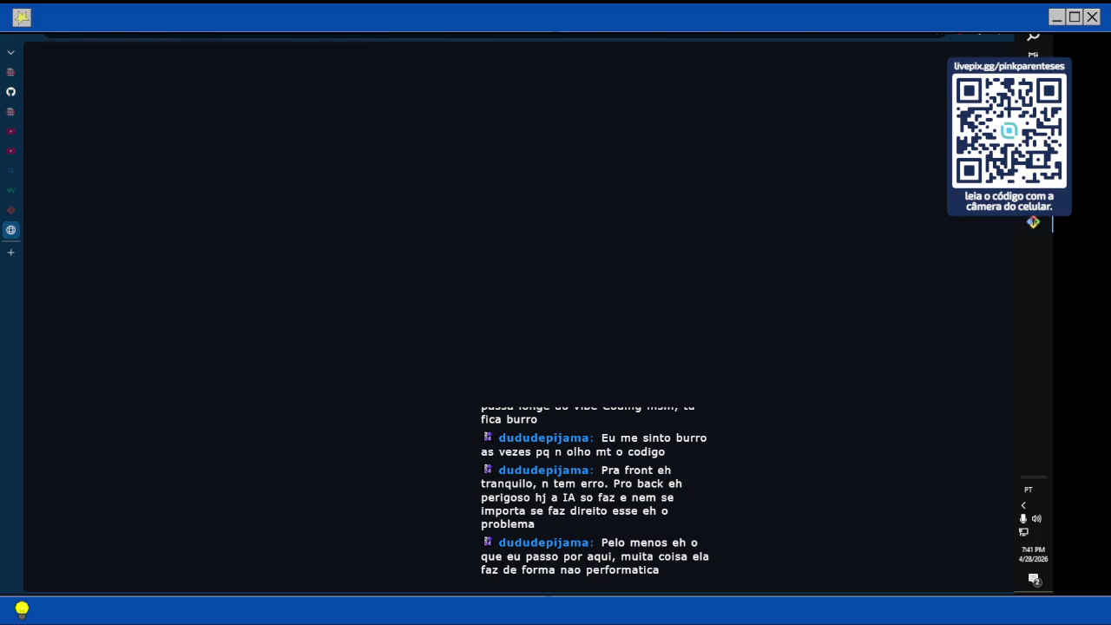
pyautogui.click(1033, 222)
pyautogui.click(41, 461)
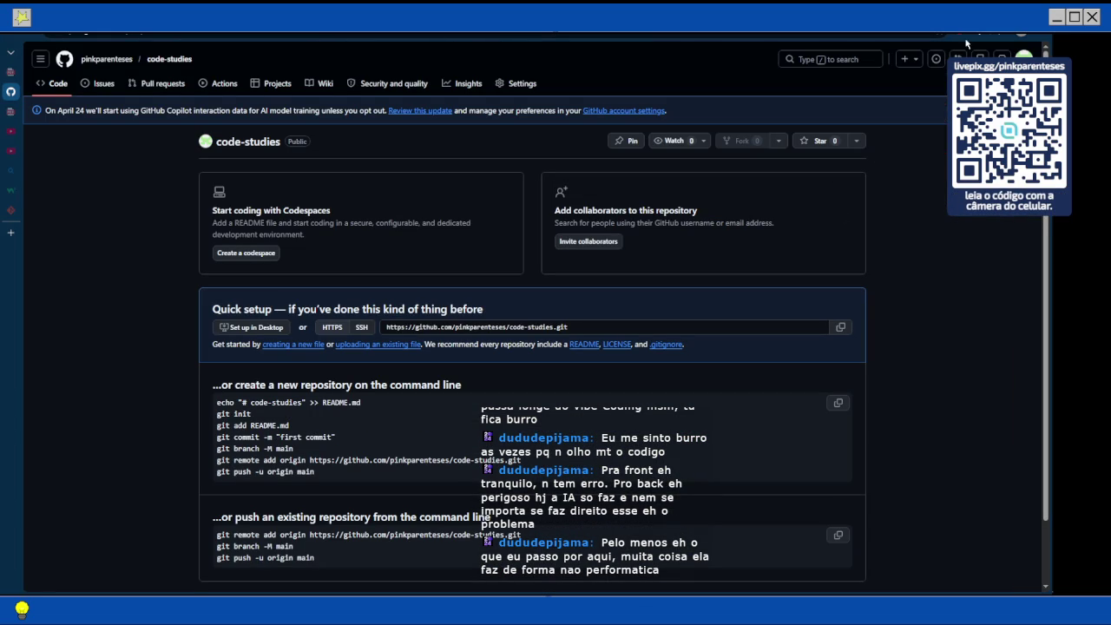
# Reload code-studies and open java/head-first-java/chapter2 to see the six pushed Java files.
pyautogui.click(165, 67)
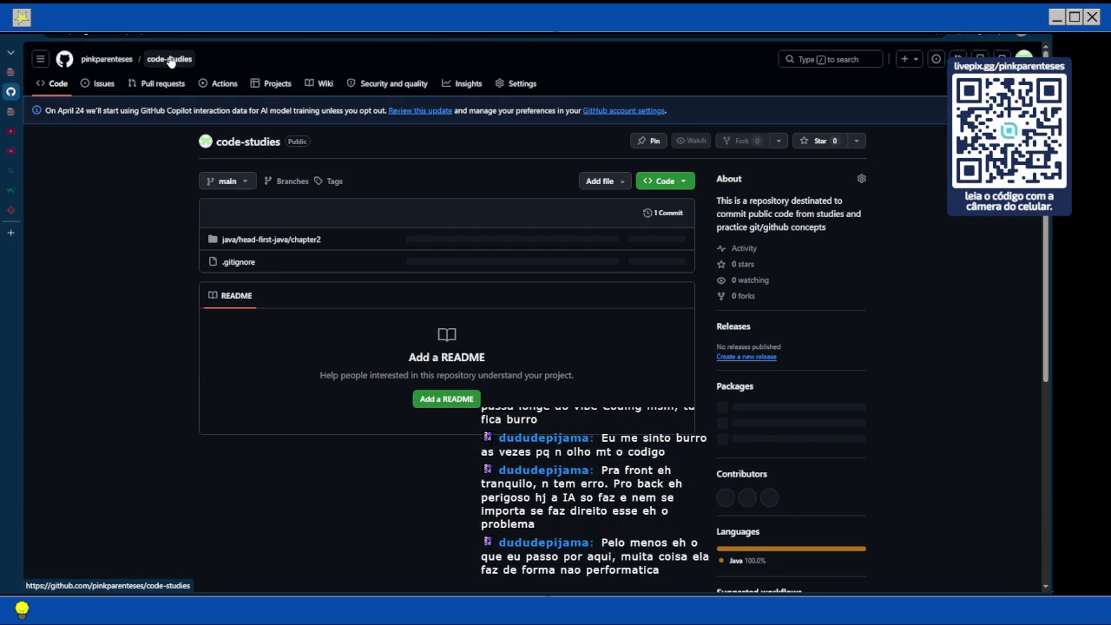
pyautogui.click(228, 241)
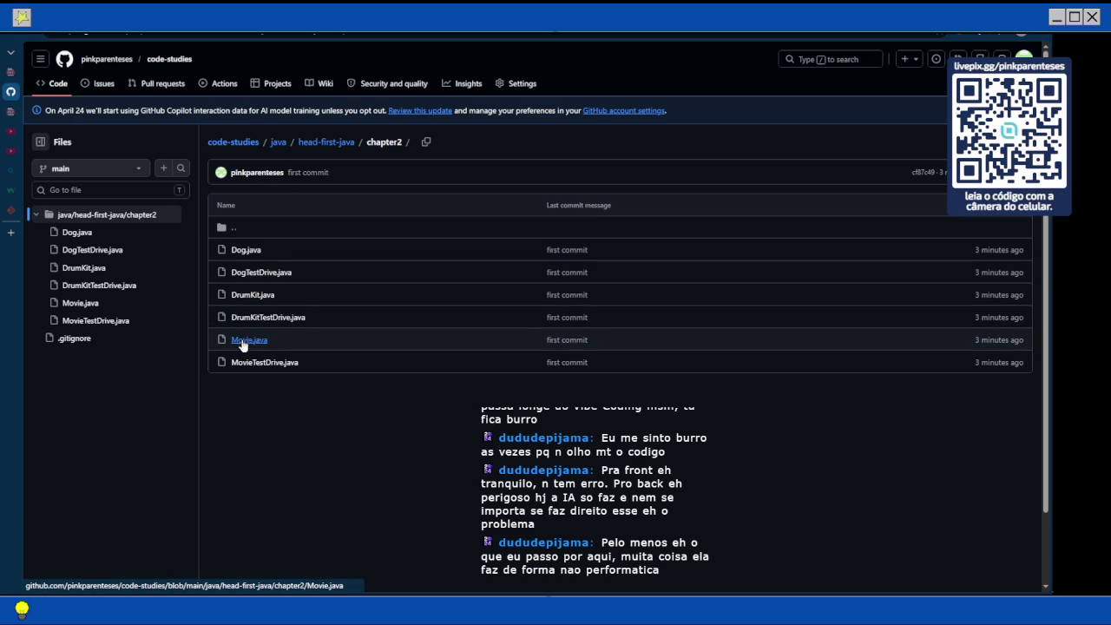
pyautogui.moveTo(1050, 222)
pyautogui.click(489, 304)
# Open the local java > head-first-java > chapter2 folder in File Explorer.
pyautogui.click(489, 304)
pyautogui.doubleClick(489, 304)
pyautogui.doubleClick(495, 294)
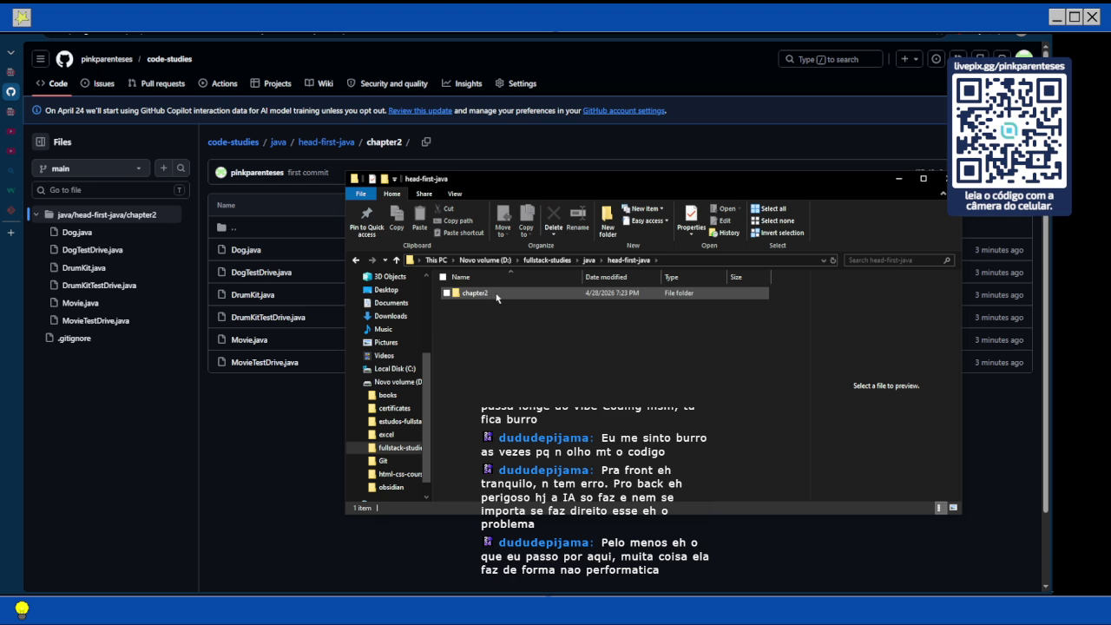
pyautogui.doubleClick(498, 295)
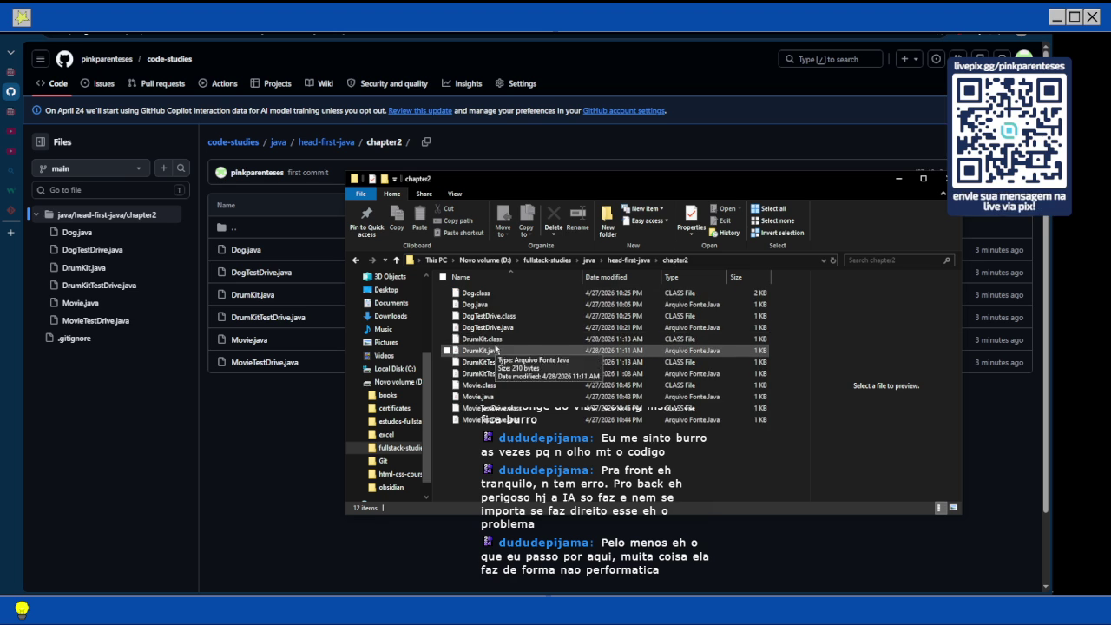
# Read MovieTestDrive.java on GitHub, then go back up to the head-first-java folder.
pyautogui.click(272, 434)
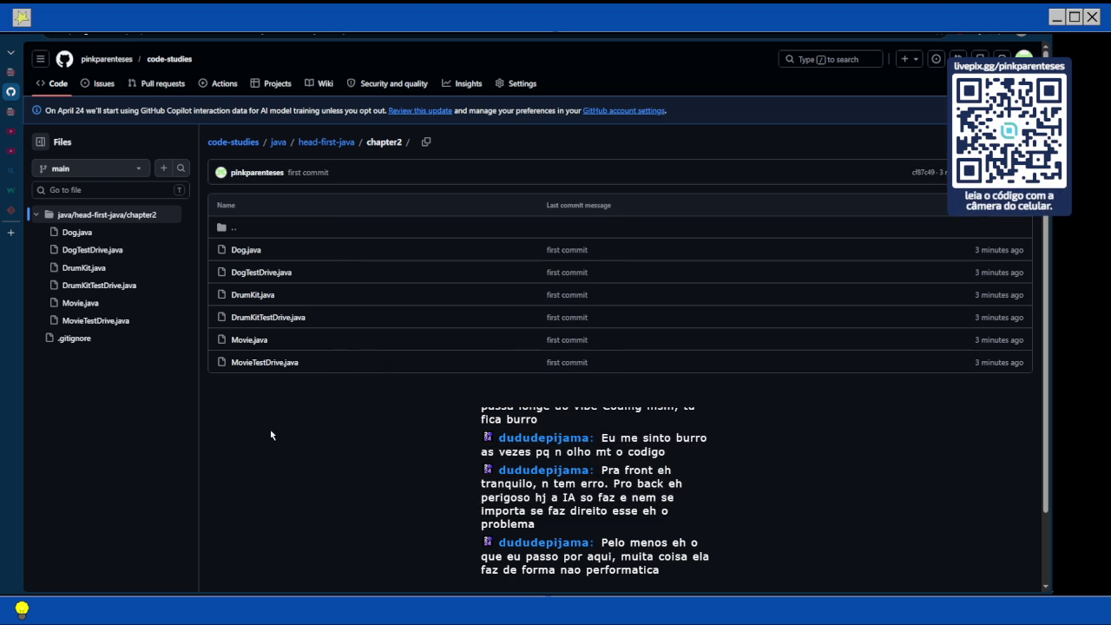
pyautogui.click(272, 365)
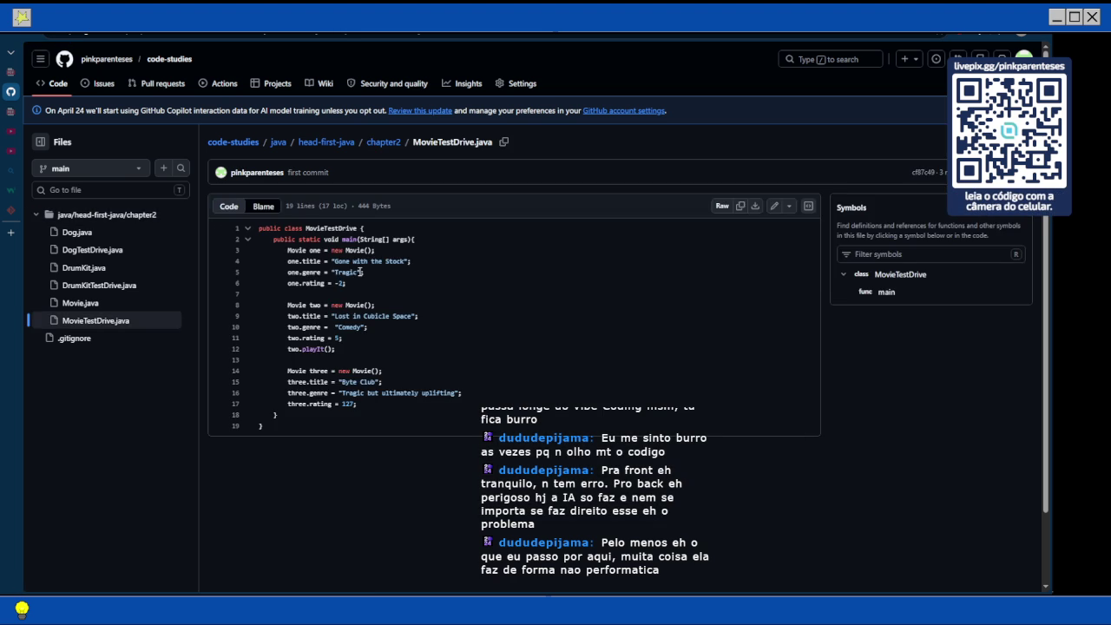
pyautogui.click(385, 143)
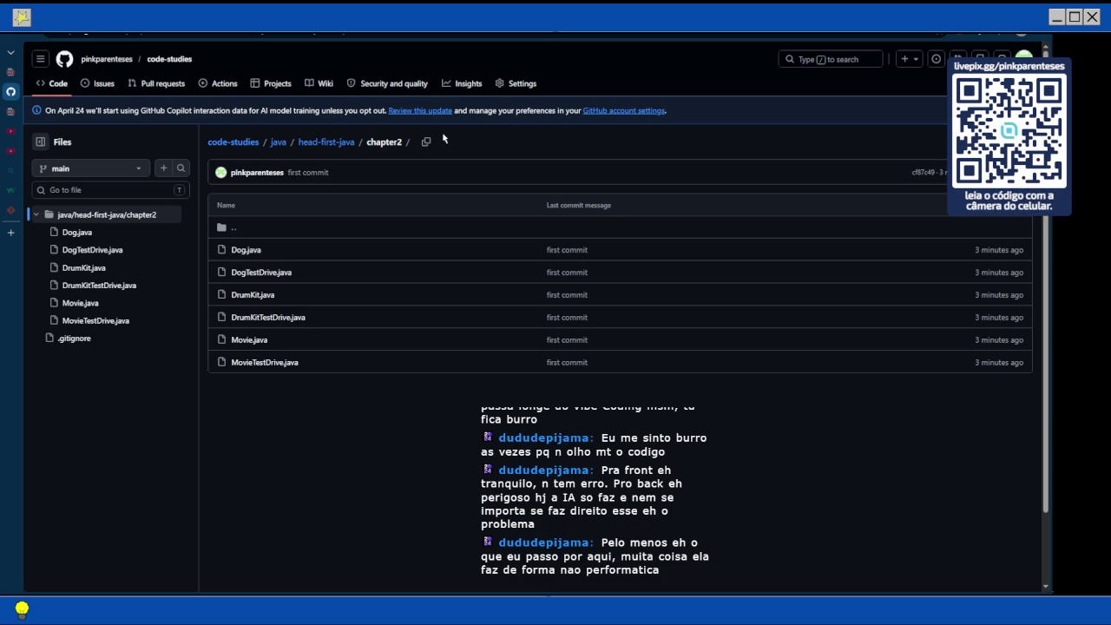
pyautogui.click(328, 143)
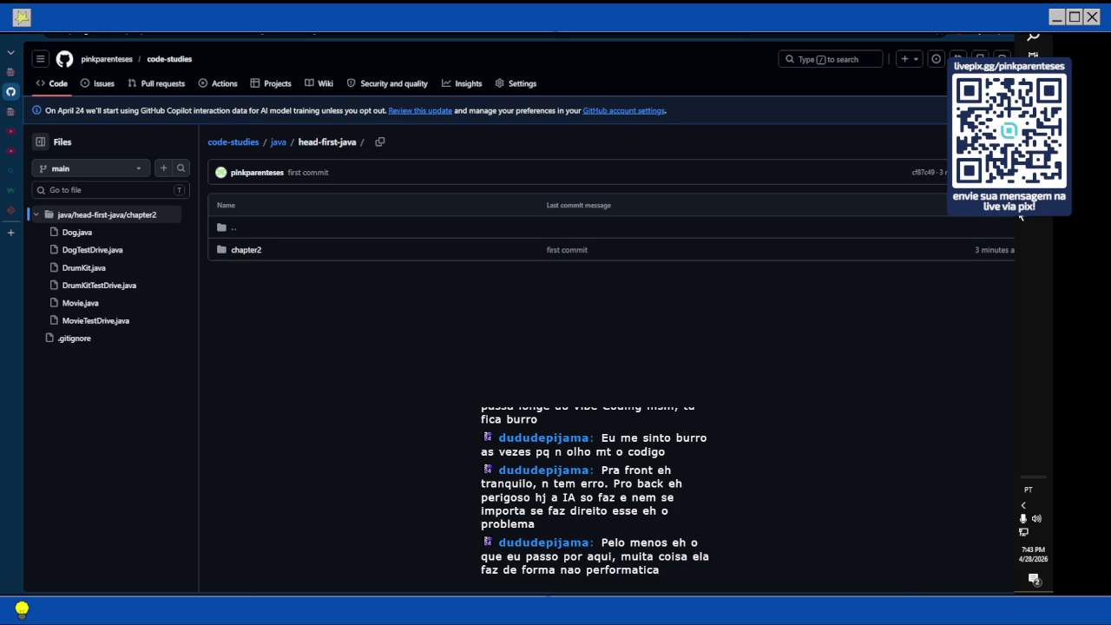
pyautogui.hotkey('alt', 'Tab')
# Scroll through the OBS Multi-Chat dock to read the stream chat.
pyautogui.scroll(10, 756, 171)
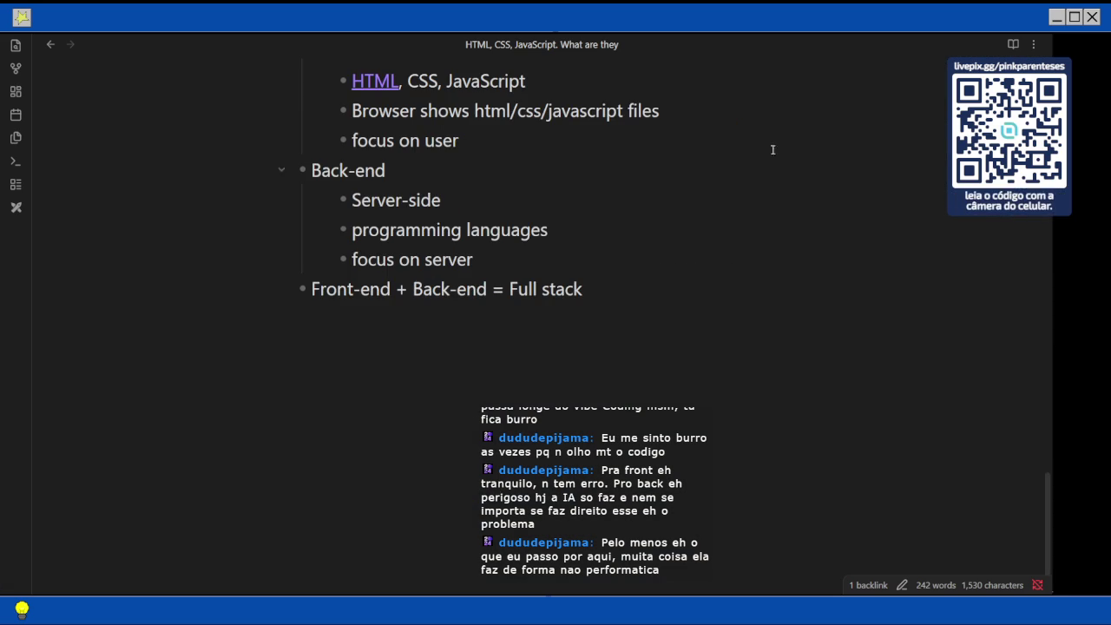
pyautogui.hotkey('alt', 'Tab')
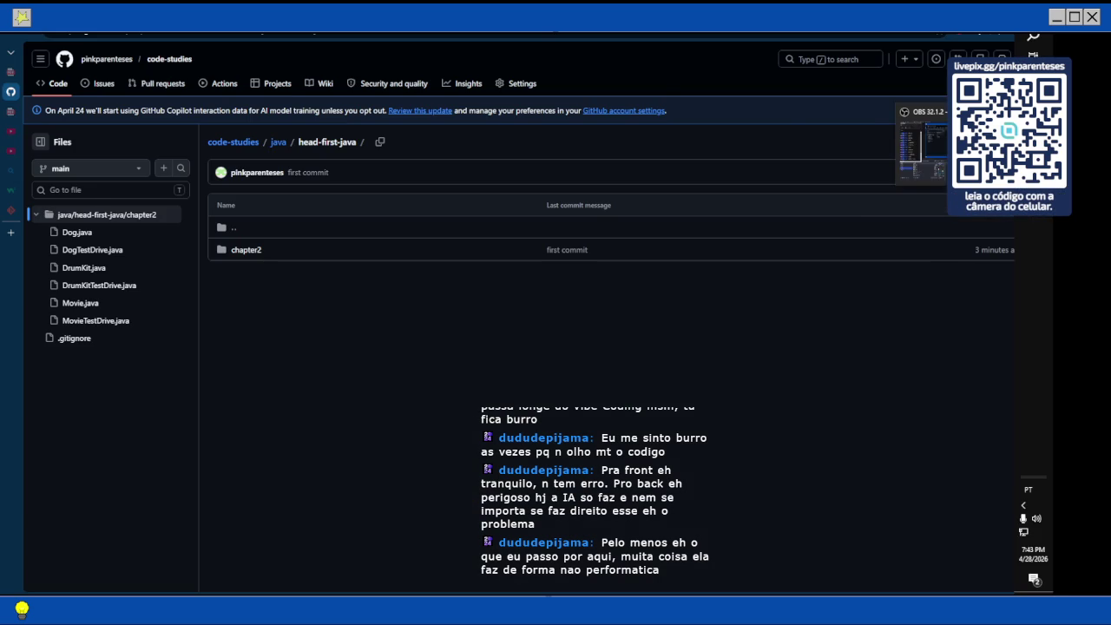
pyautogui.hotkey('alt', 'Tab')
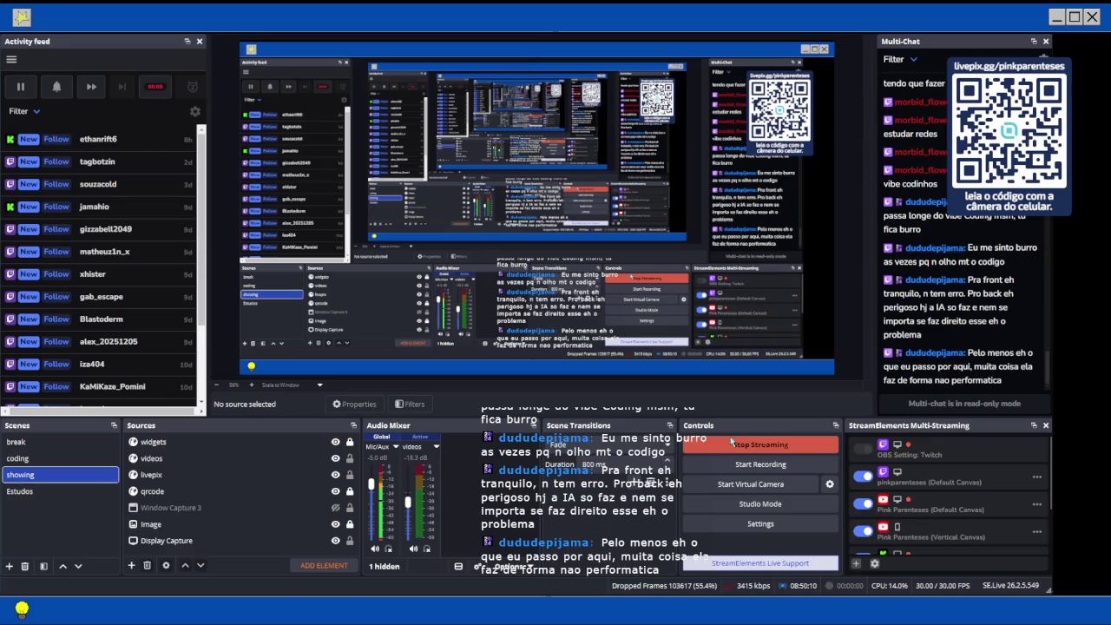
pyautogui.moveTo(1034, 304)
pyautogui.scroll(5, 990, 276)
pyautogui.scroll(5, 991, 275)
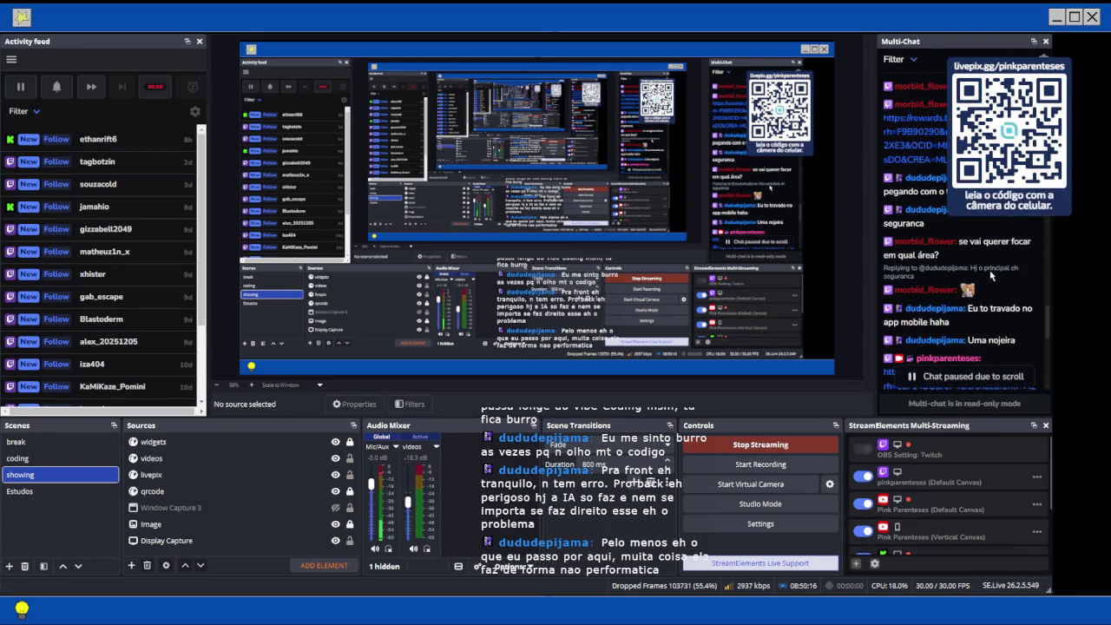
pyautogui.scroll(3, 990, 275)
pyautogui.scroll(5, 991, 276)
pyautogui.scroll(-15, 991, 275)
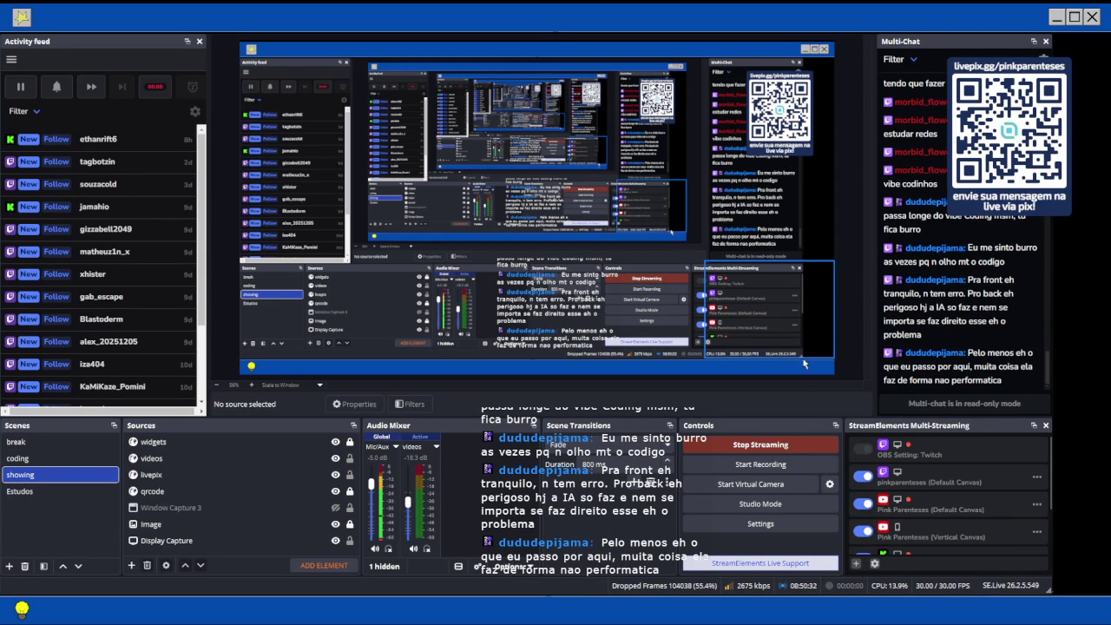
pyautogui.moveTo(1049, 504)
# Open a new Edge tab and start typing 'twitc' as a search.
pyautogui.hotkey('alt', 'Tab')
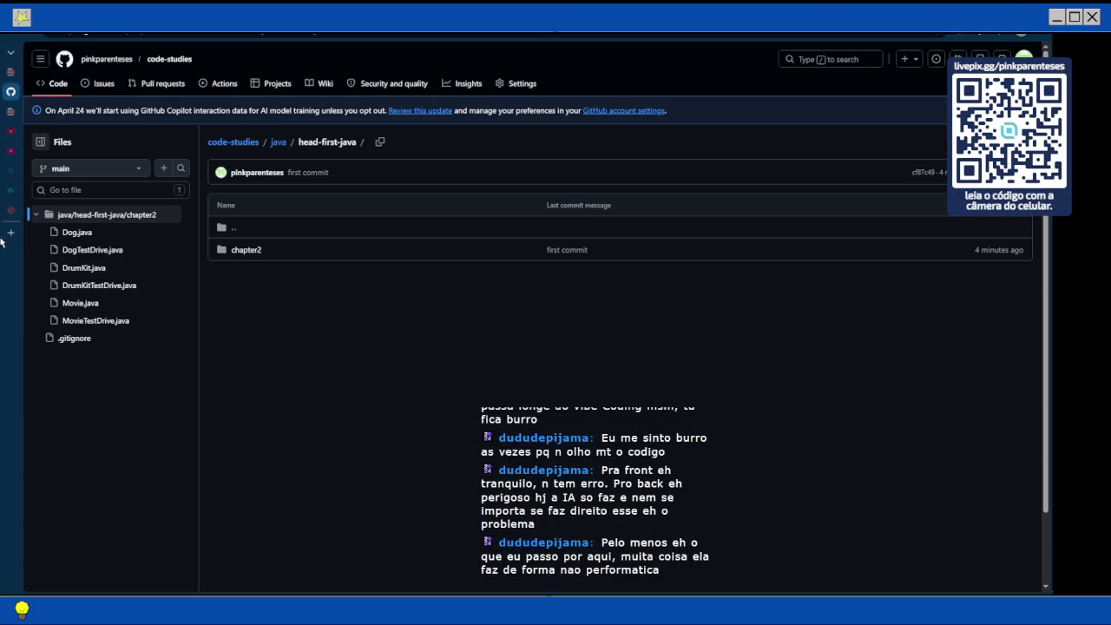
pyautogui.click(11, 231)
pyautogui.write('twitc')
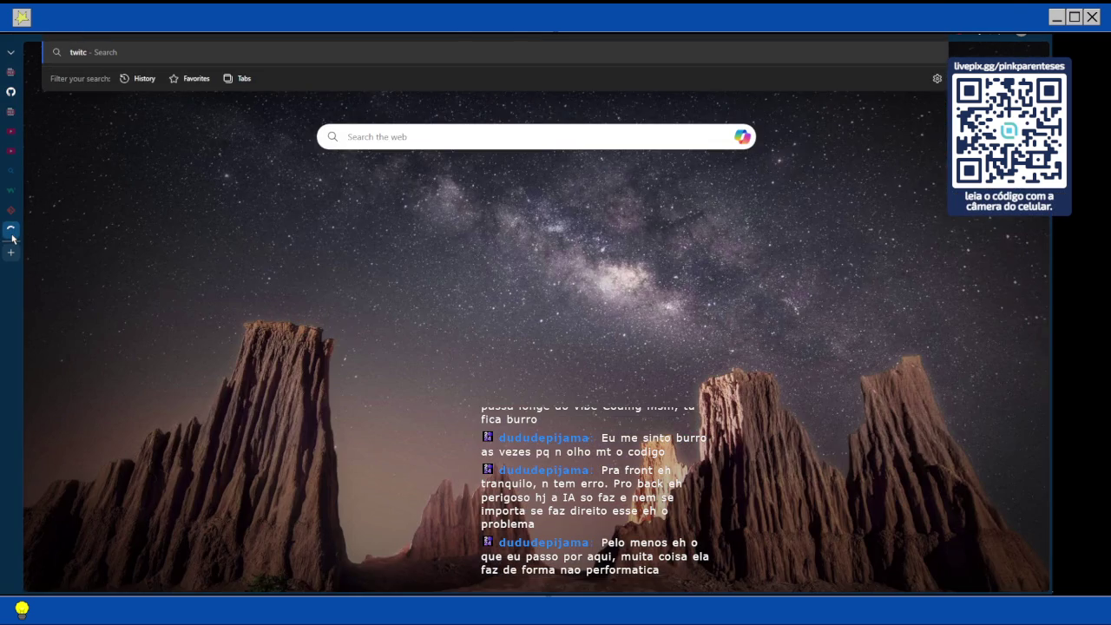
# Load the Twitch website from the 'twitc' query.
pyautogui.press('Return')
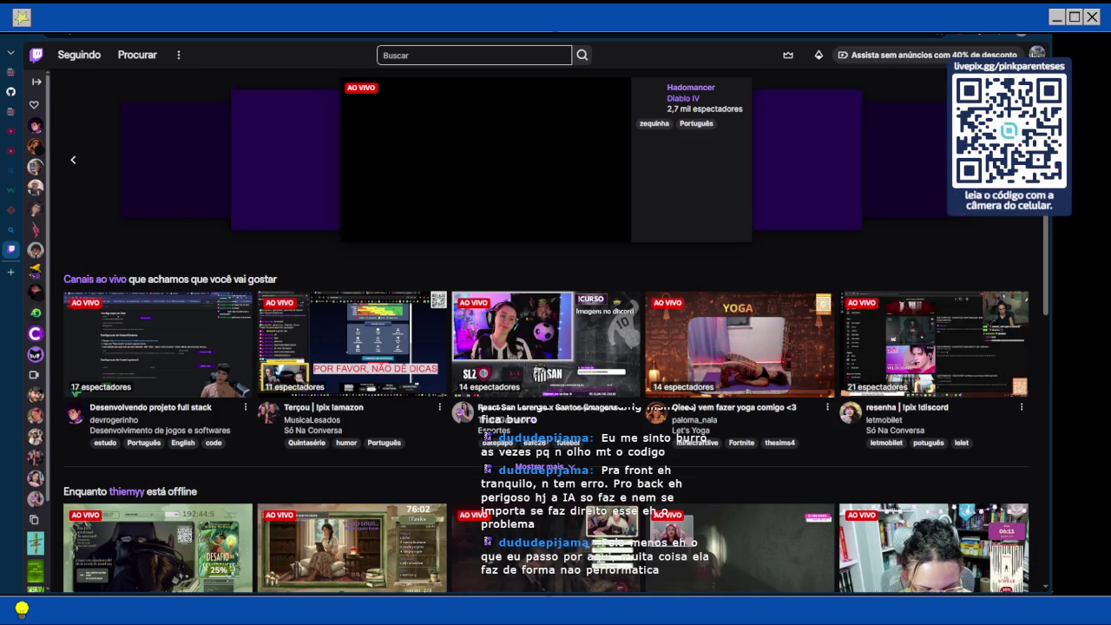
# Go to the creator dashboard's 'Gerenciamento de transmissão' stream manager page.
pyautogui.click(1036, 54)
pyautogui.press('F5')
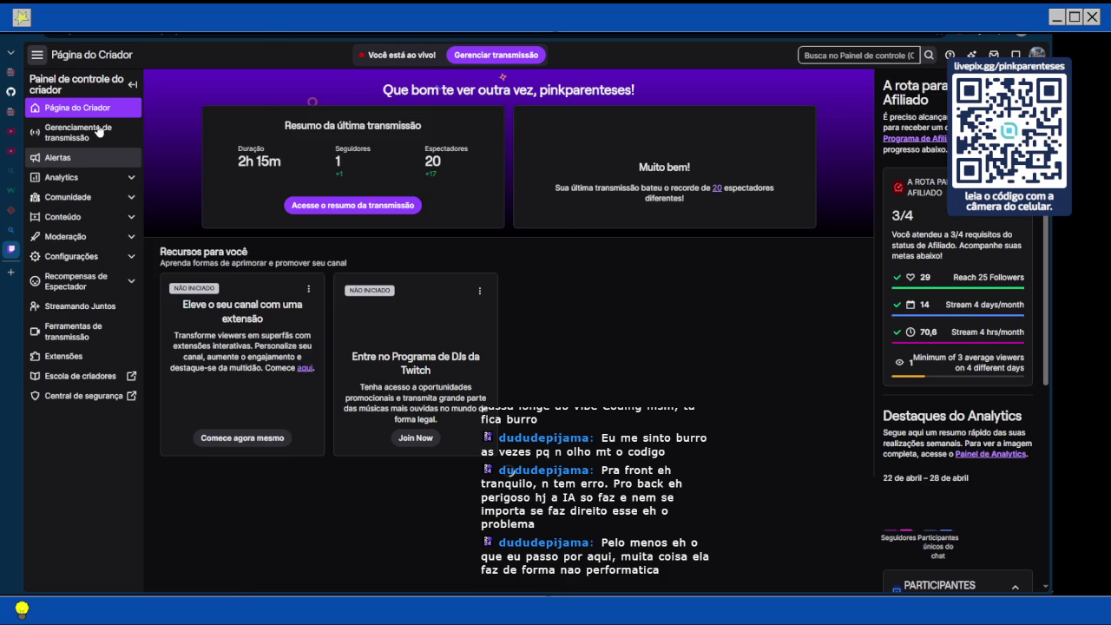
pyautogui.click(114, 135)
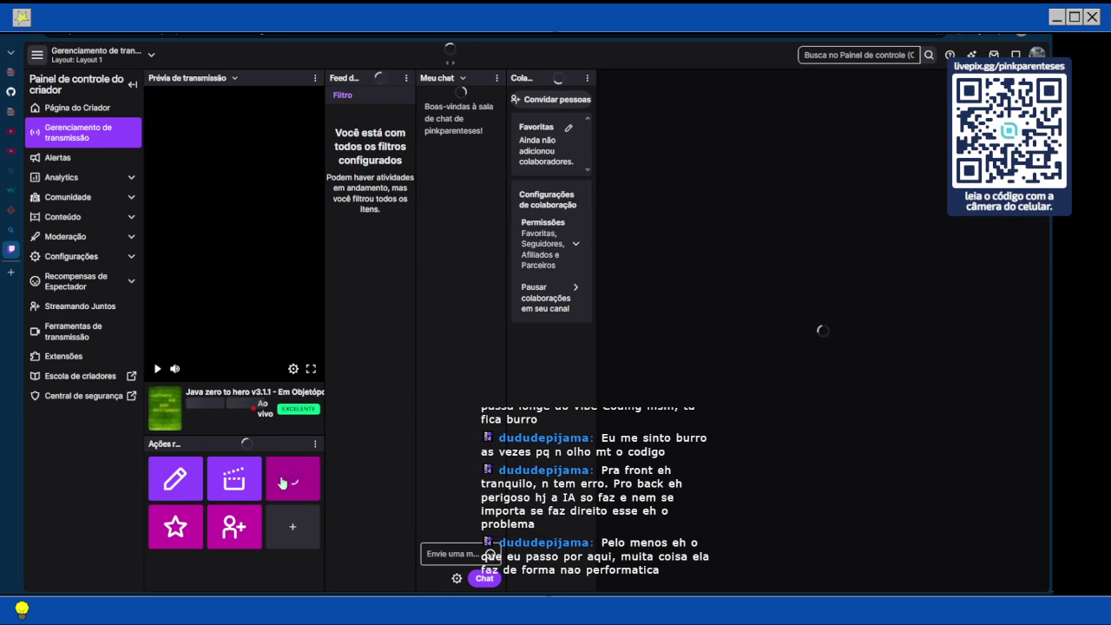
# Open the Raid channel list sorted by 'Espectadores (ordem crescente)'.
pyautogui.click(281, 482)
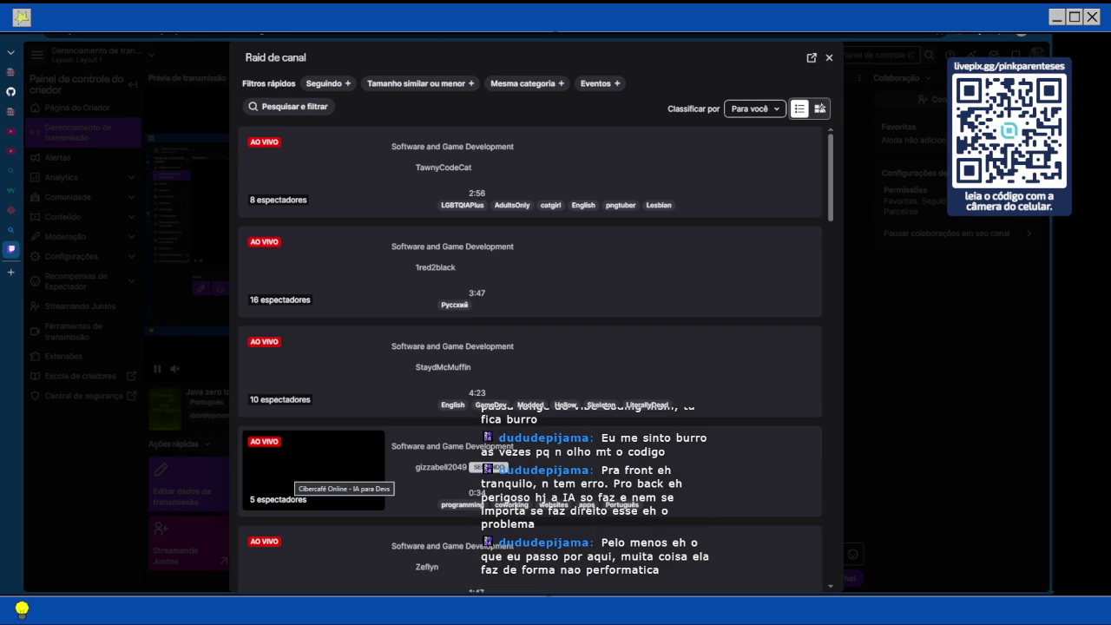
pyautogui.click(753, 110)
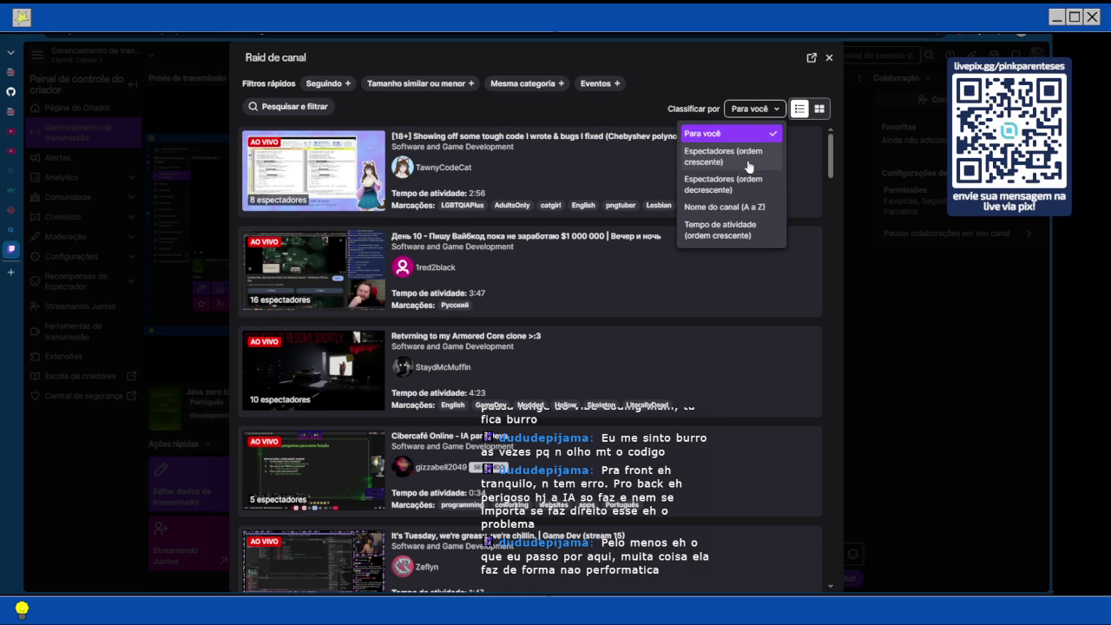
pyautogui.click(721, 169)
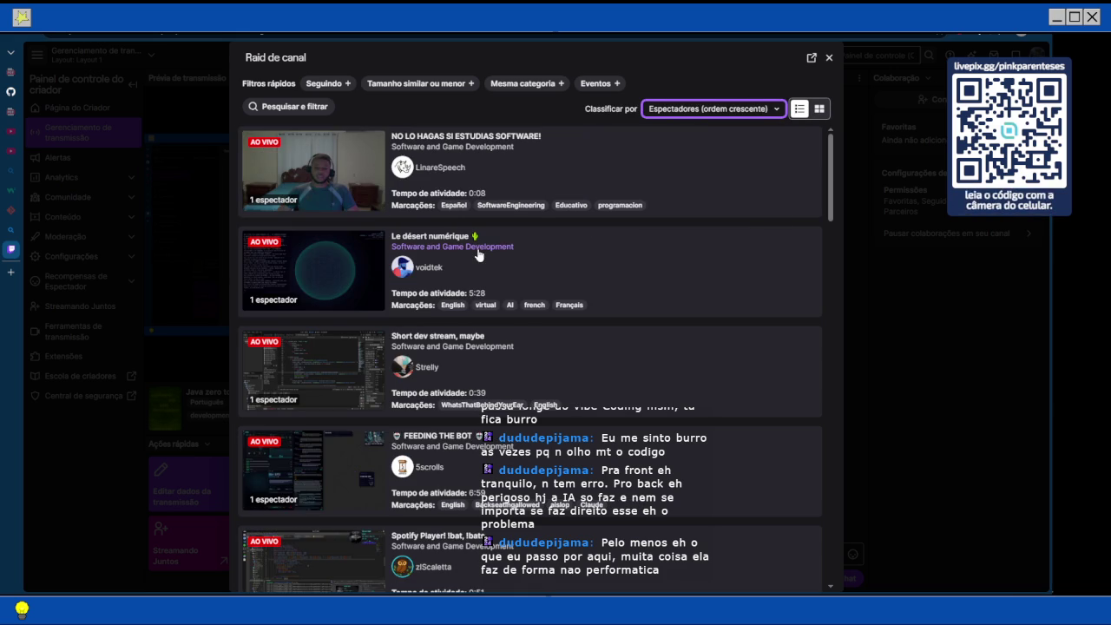
pyautogui.scroll(-10, 437, 339)
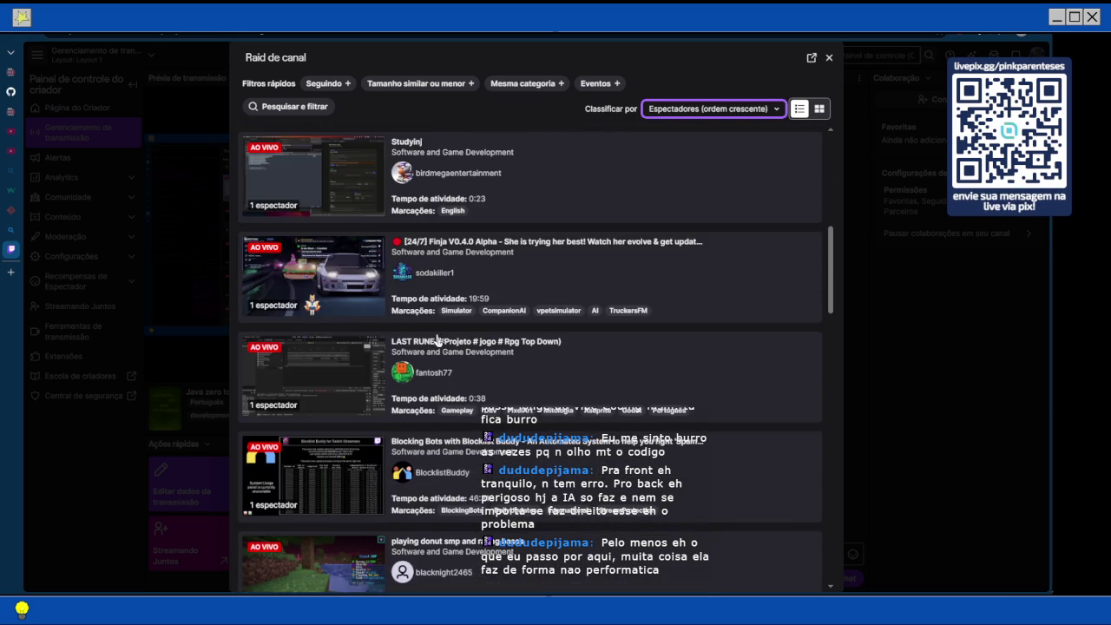
pyautogui.scroll(-4, 438, 340)
pyautogui.scroll(-3, 438, 339)
pyautogui.scroll(-10, 438, 340)
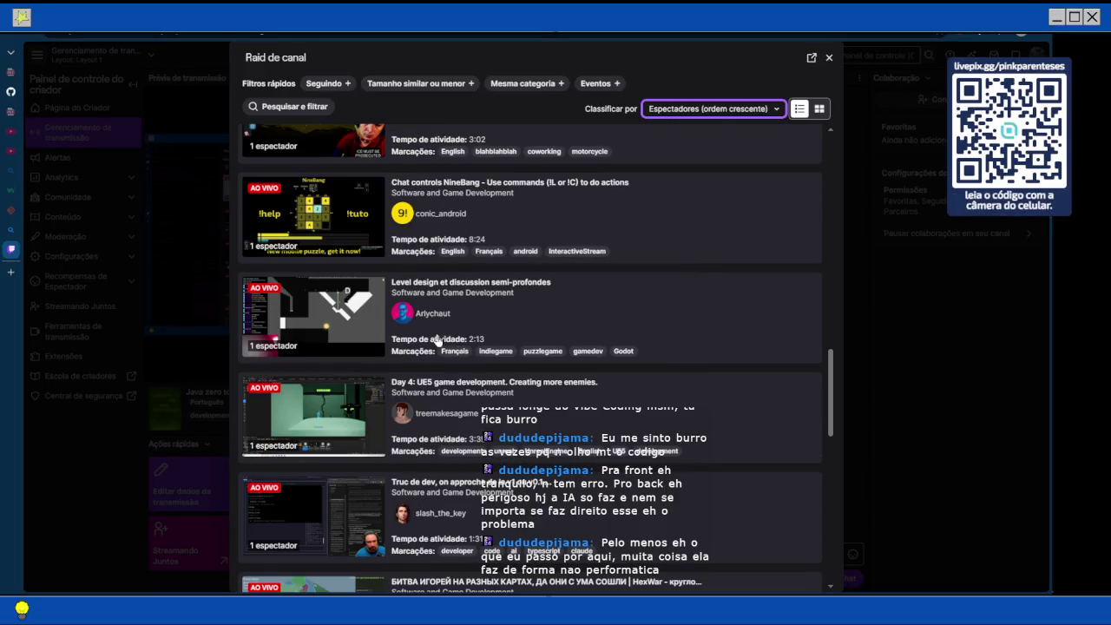
pyautogui.scroll(-3, 438, 340)
pyautogui.scroll(-6, 437, 339)
pyautogui.scroll(-10, 438, 339)
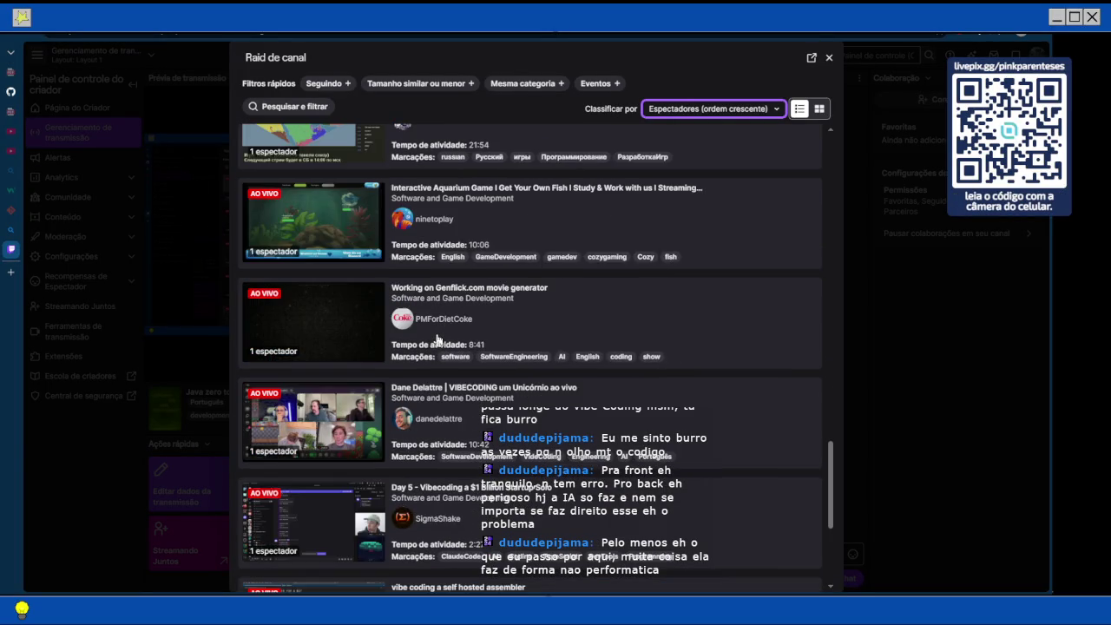
pyautogui.scroll(-3, 438, 339)
pyautogui.scroll(-10, 438, 339)
pyautogui.scroll(-8, 437, 339)
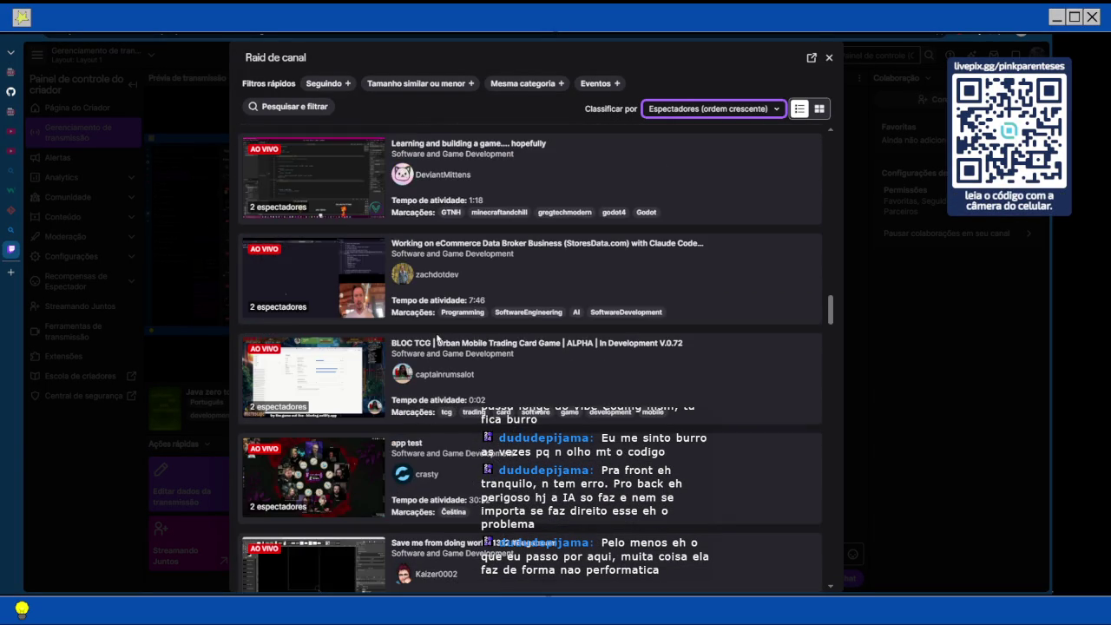
pyautogui.scroll(-5, 437, 340)
pyautogui.scroll(-12, 438, 340)
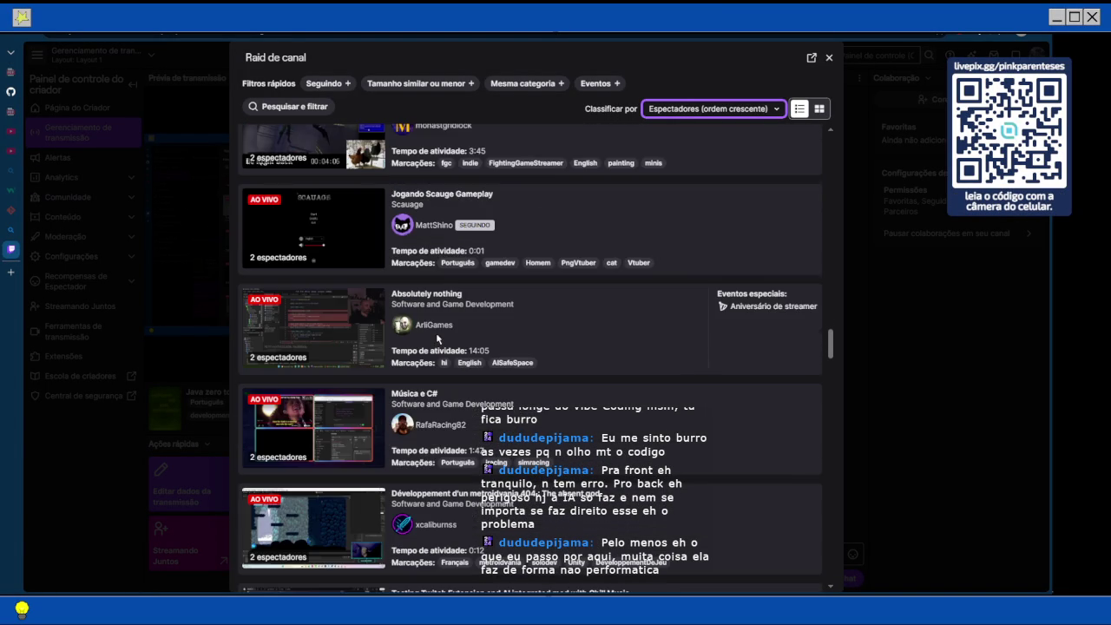
pyautogui.scroll(-10, 438, 340)
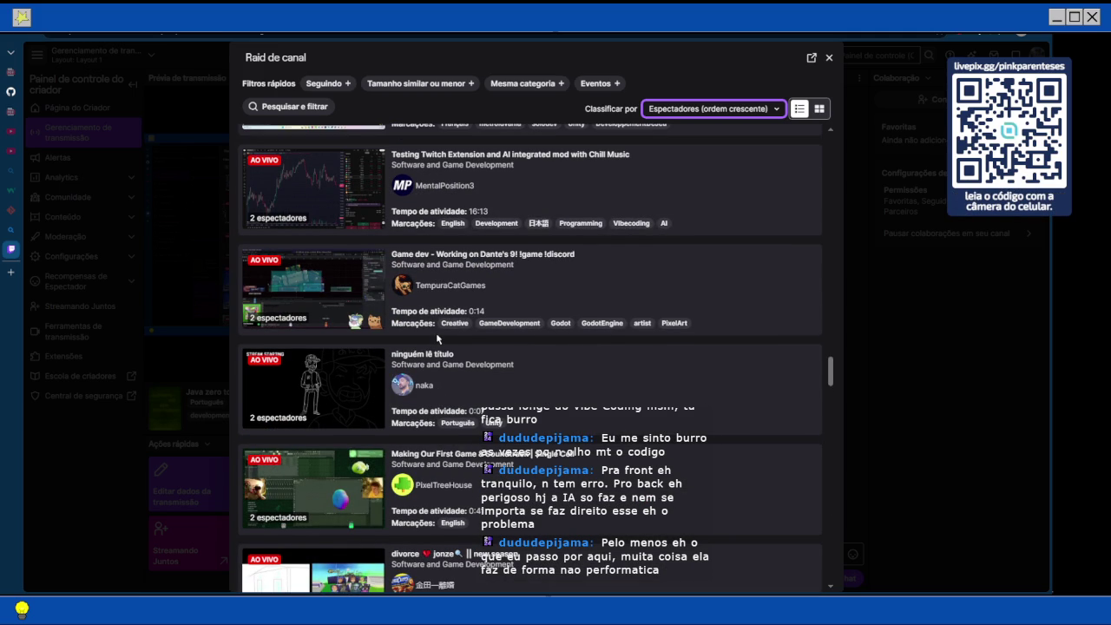
pyautogui.scroll(7, 437, 338)
pyautogui.scroll(1, 438, 340)
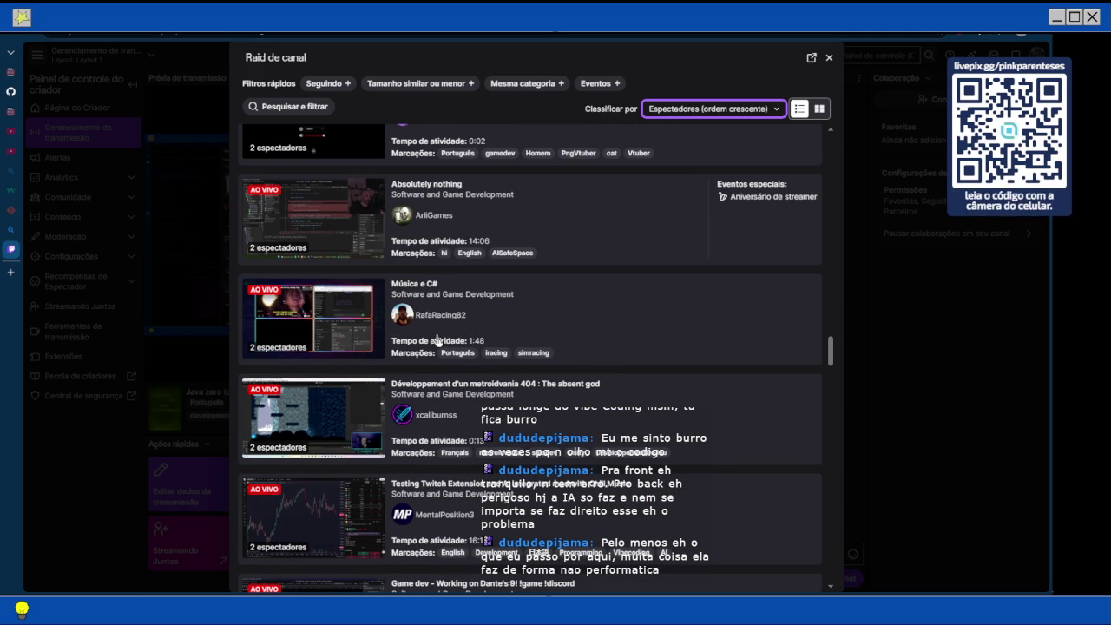
pyautogui.scroll(1, 438, 340)
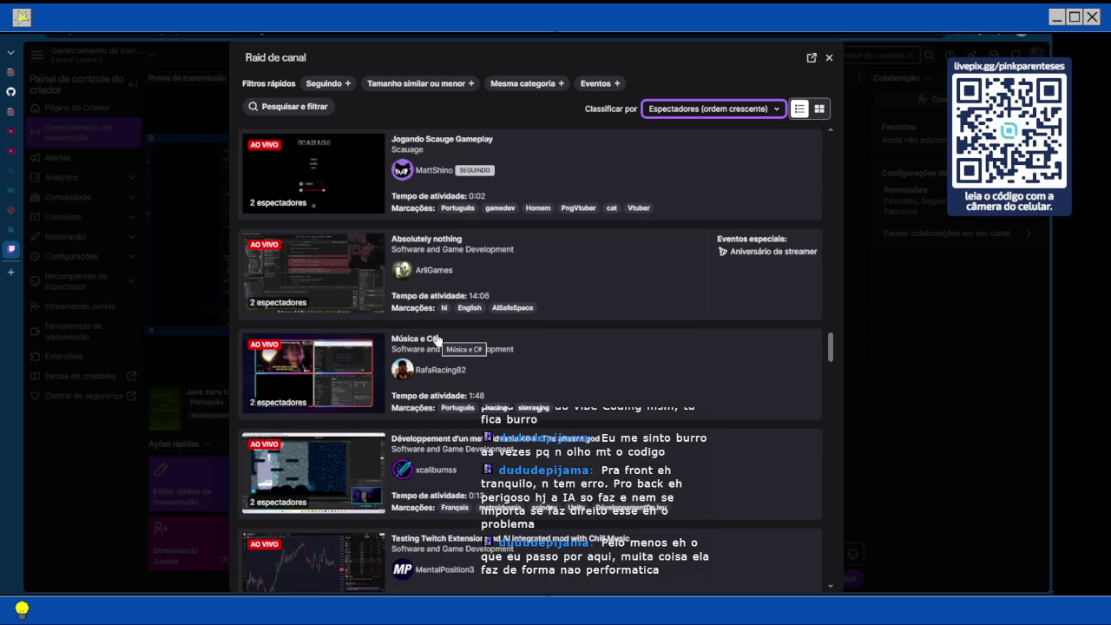
pyautogui.scroll(-2, 438, 340)
pyautogui.scroll(-1, 438, 339)
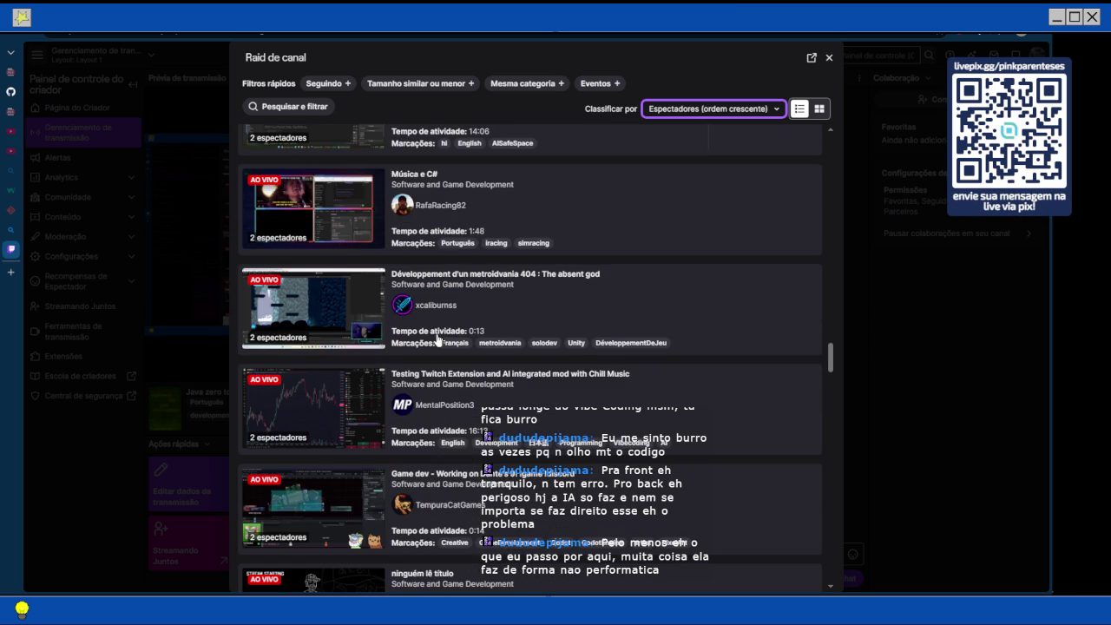
pyautogui.scroll(-5, 437, 339)
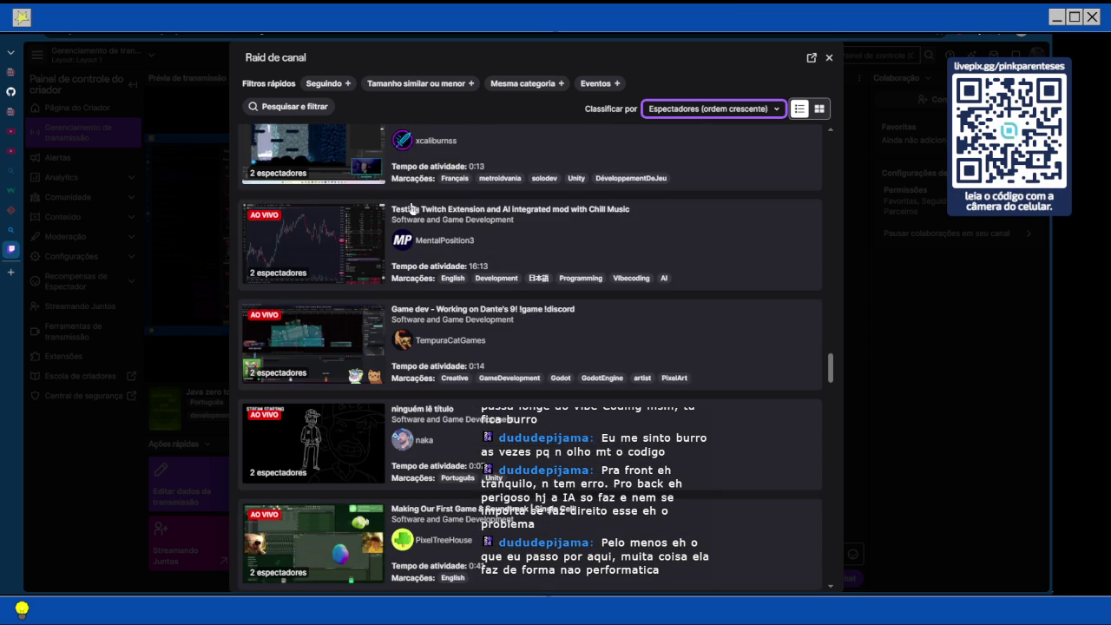
pyautogui.scroll(-3, 412, 207)
pyautogui.scroll(-10, 412, 206)
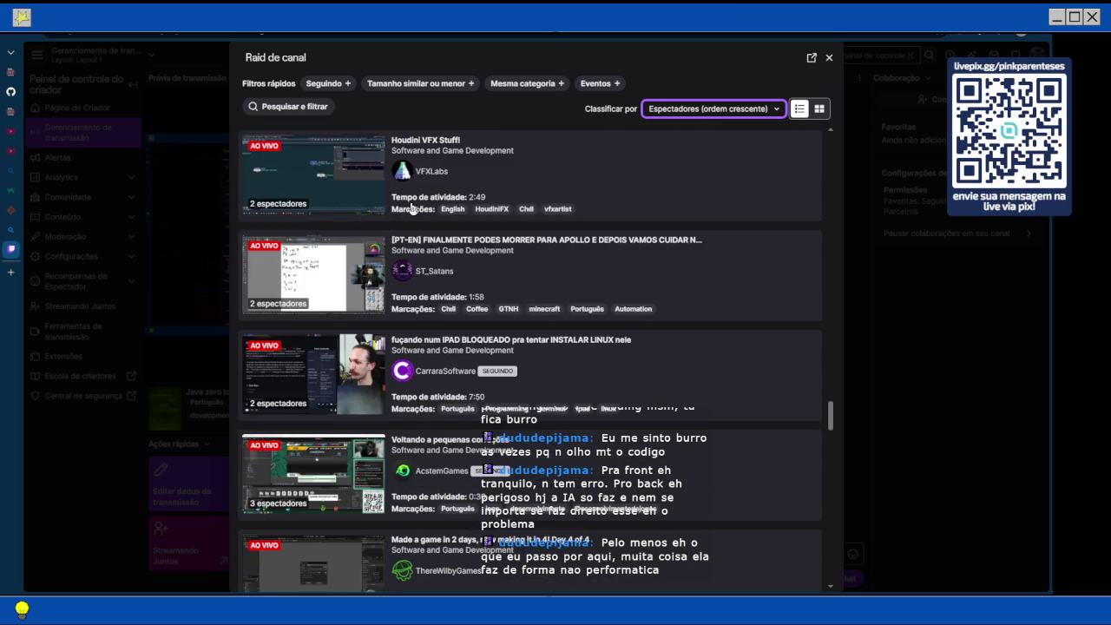
pyautogui.scroll(-20, 412, 207)
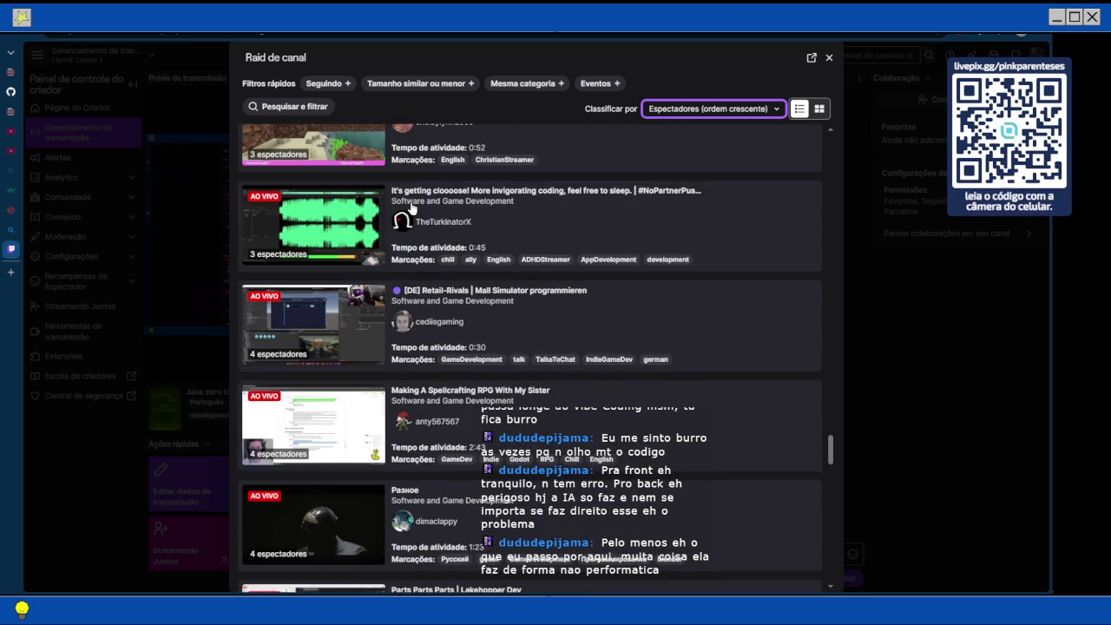
pyautogui.scroll(-5, 413, 206)
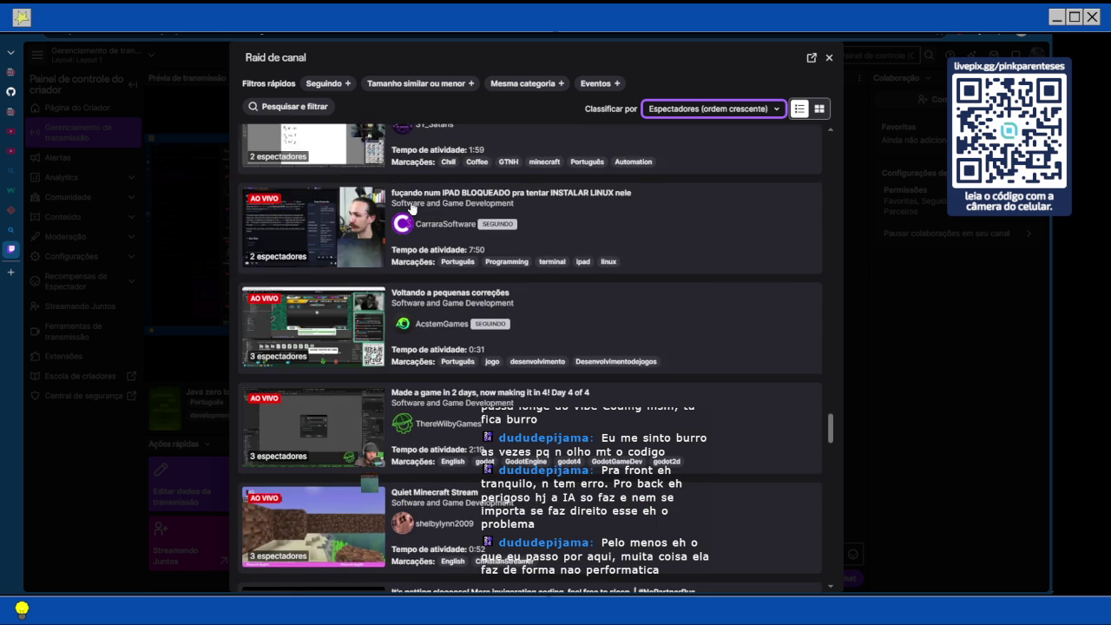
pyautogui.scroll(-3, 413, 207)
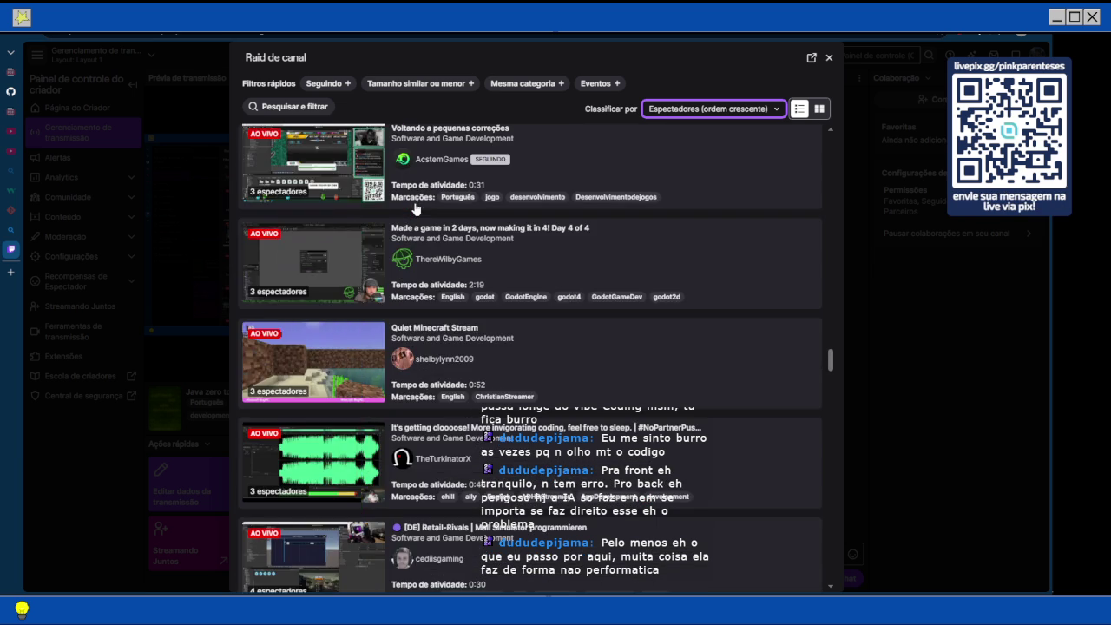
pyautogui.scroll(-1, 415, 209)
pyautogui.scroll(-8, 415, 209)
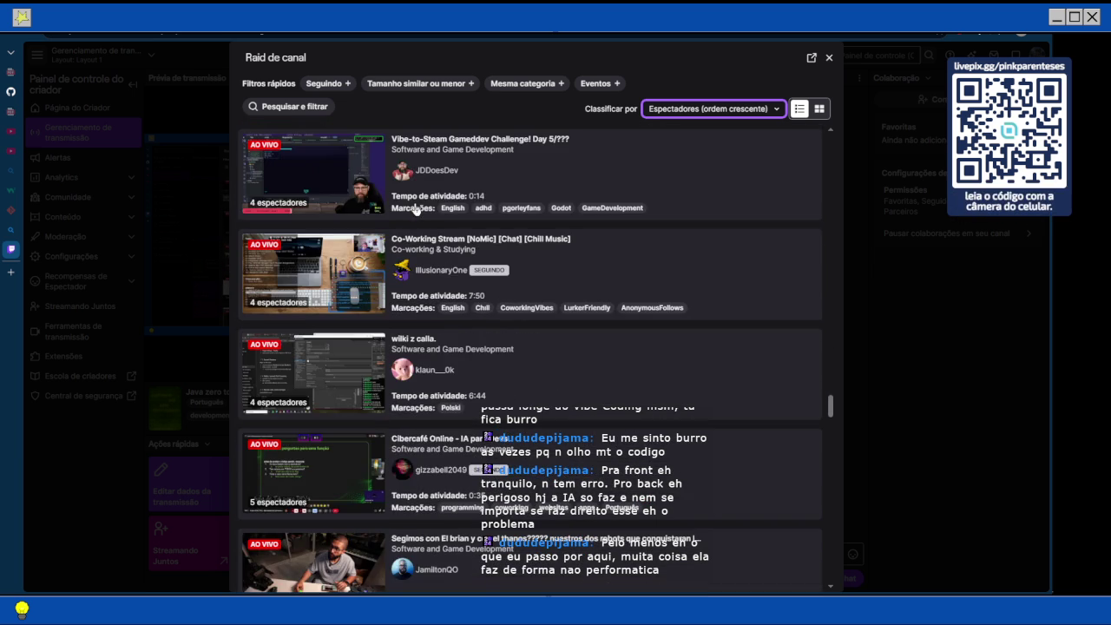
pyautogui.scroll(-1, 415, 208)
pyautogui.scroll(-2, 415, 209)
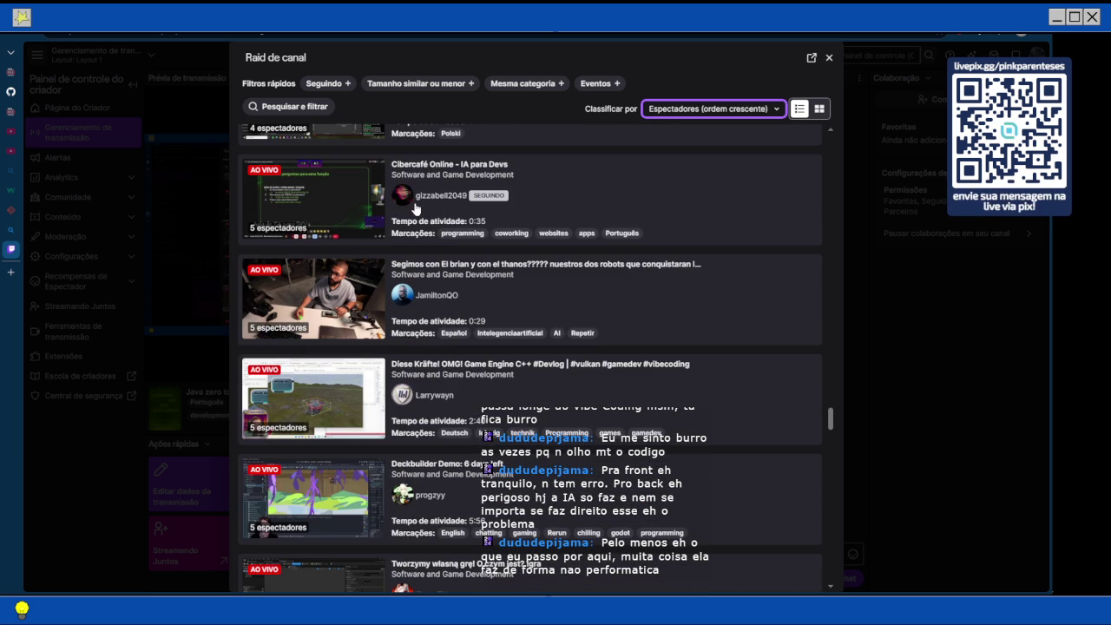
# Start a Twitch raid to the 5-viewer Cibercafé Online - IA para Devs stream and send it immediately.
pyautogui.click(473, 167)
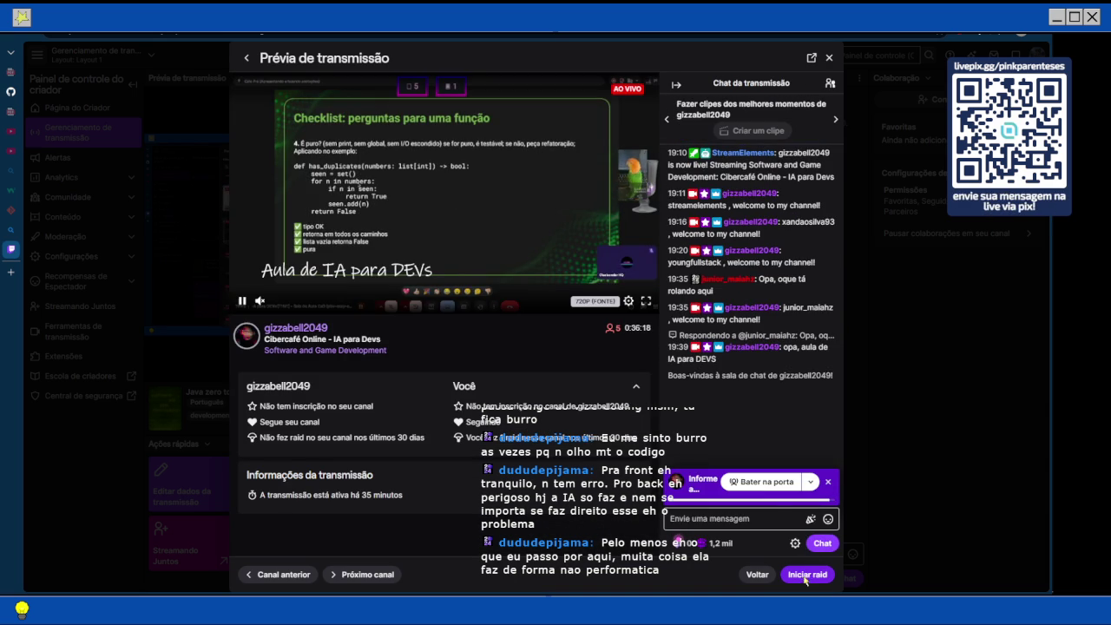
pyautogui.click(804, 575)
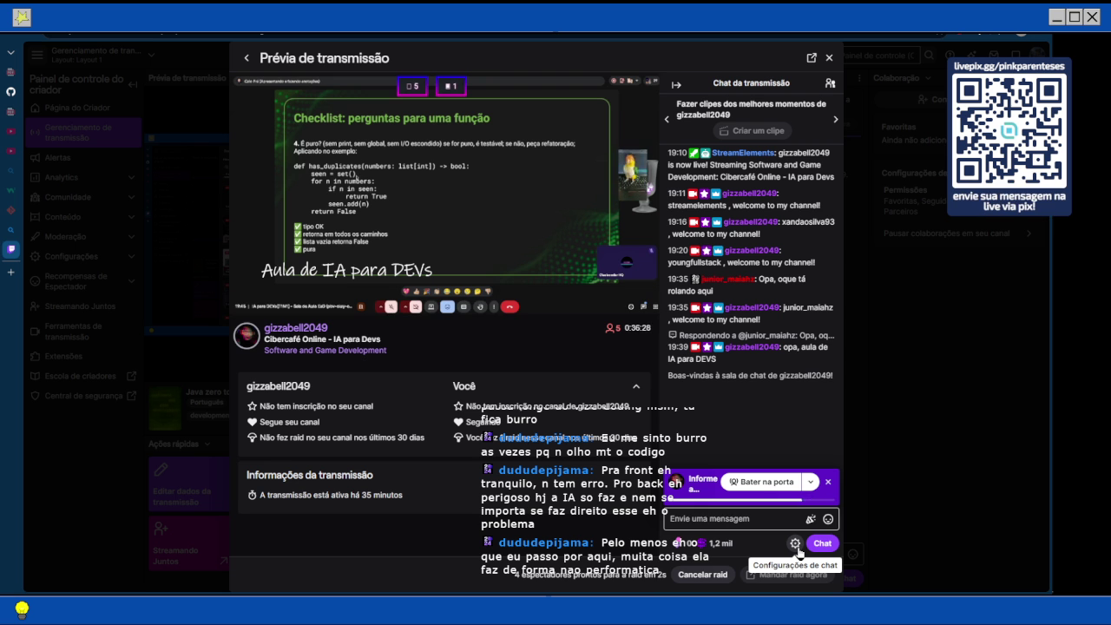
pyautogui.click(804, 574)
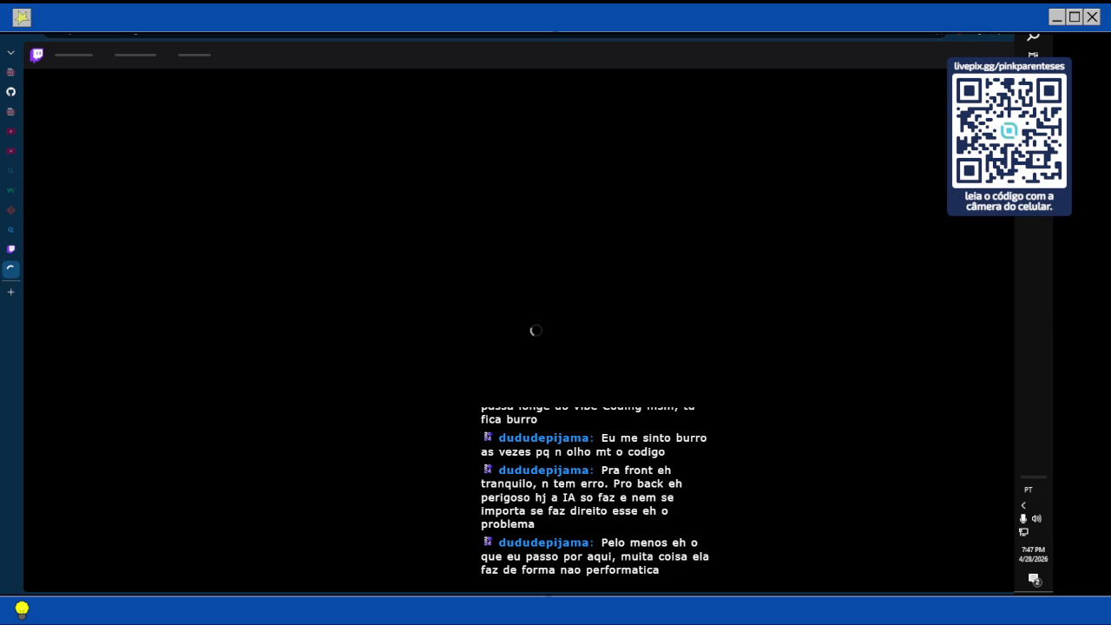
pyautogui.moveTo(1033, 111)
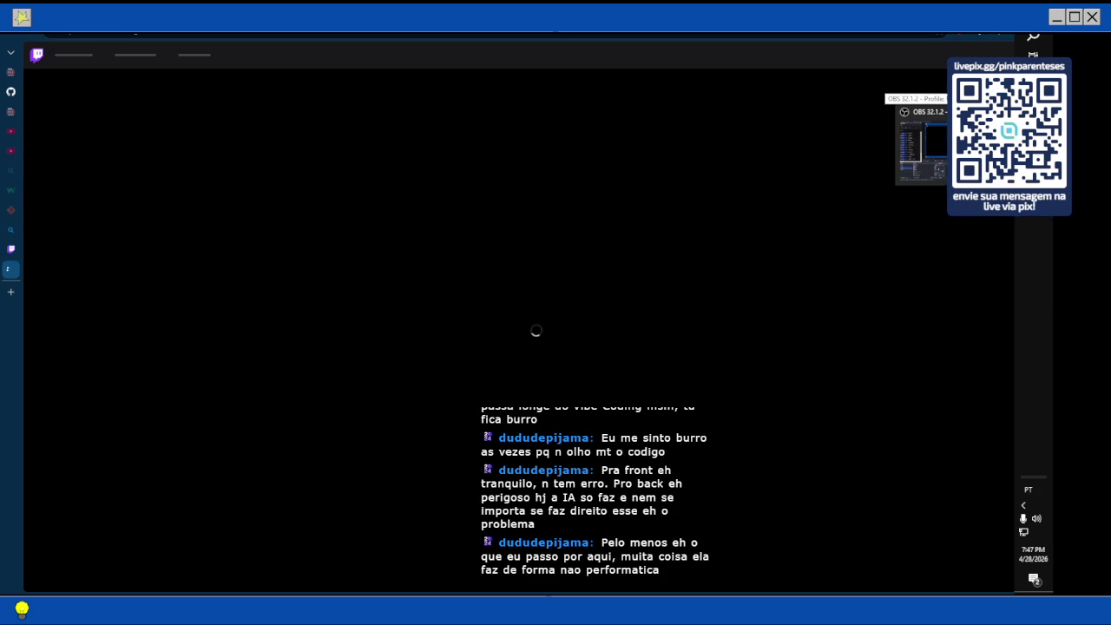
pyautogui.click(923, 148)
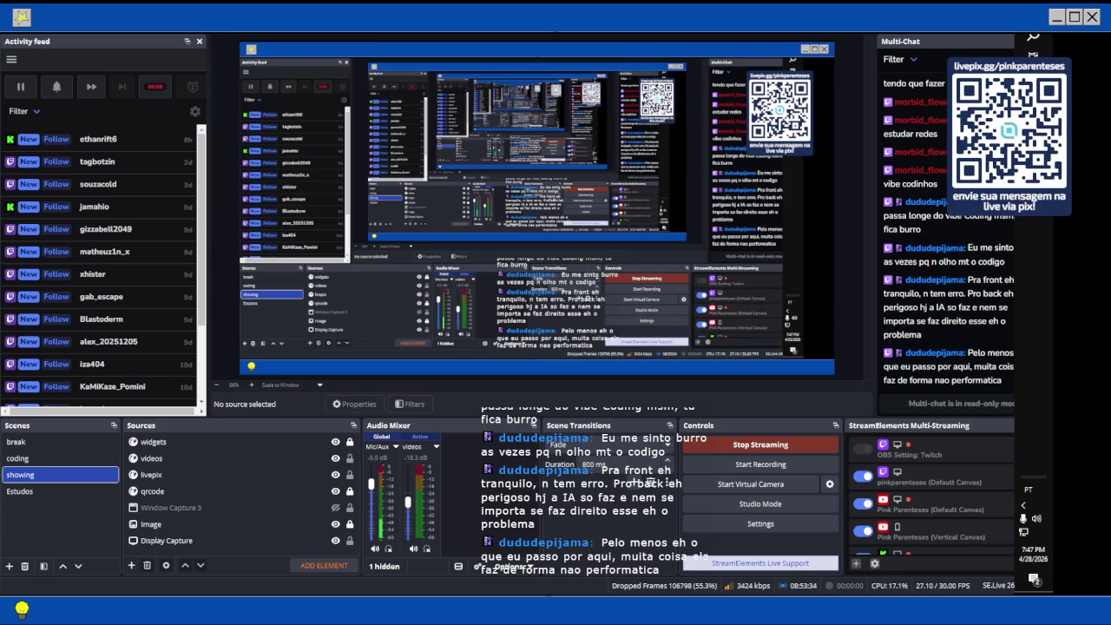
pyautogui.hotkey('alt', 'Tab')
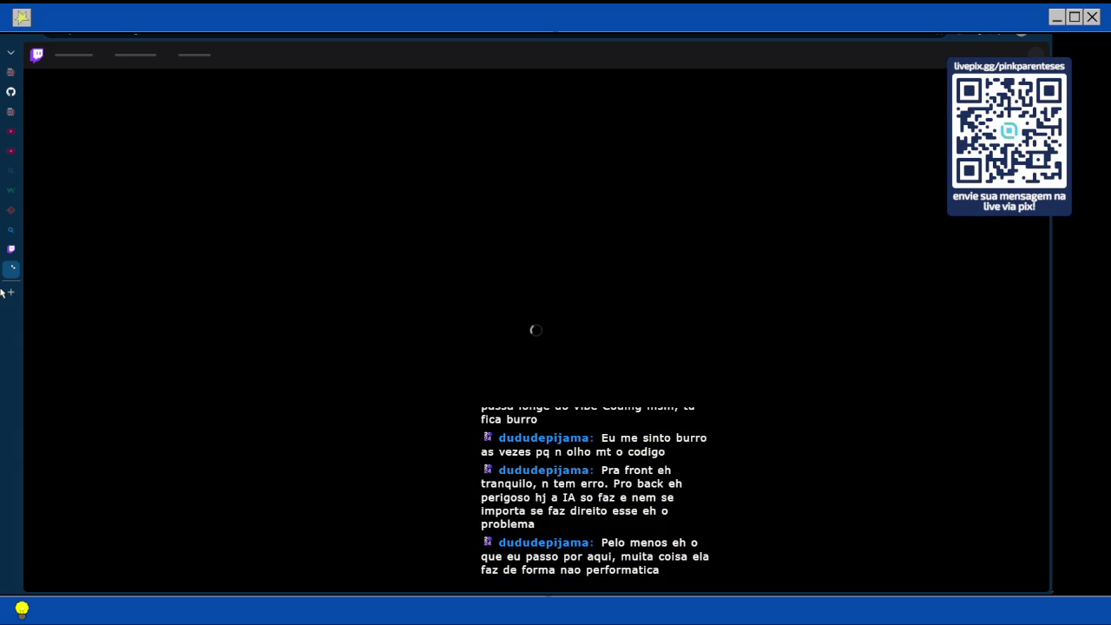